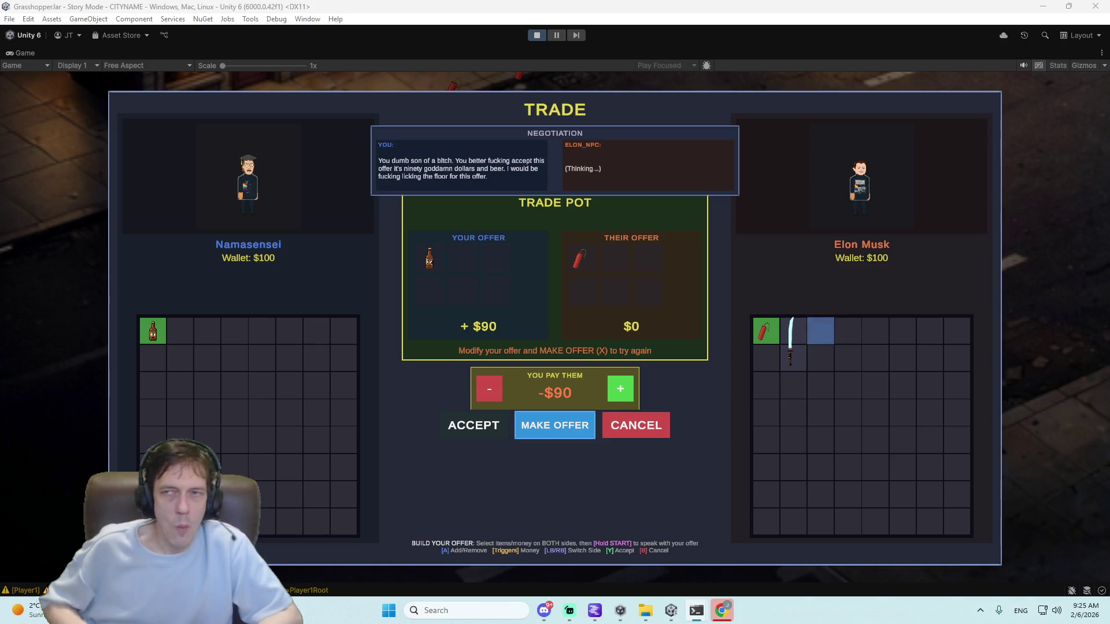
- Exit Play mode to resume editing the Story Mode – CITYNAME street scene with the player character
click(537, 35)
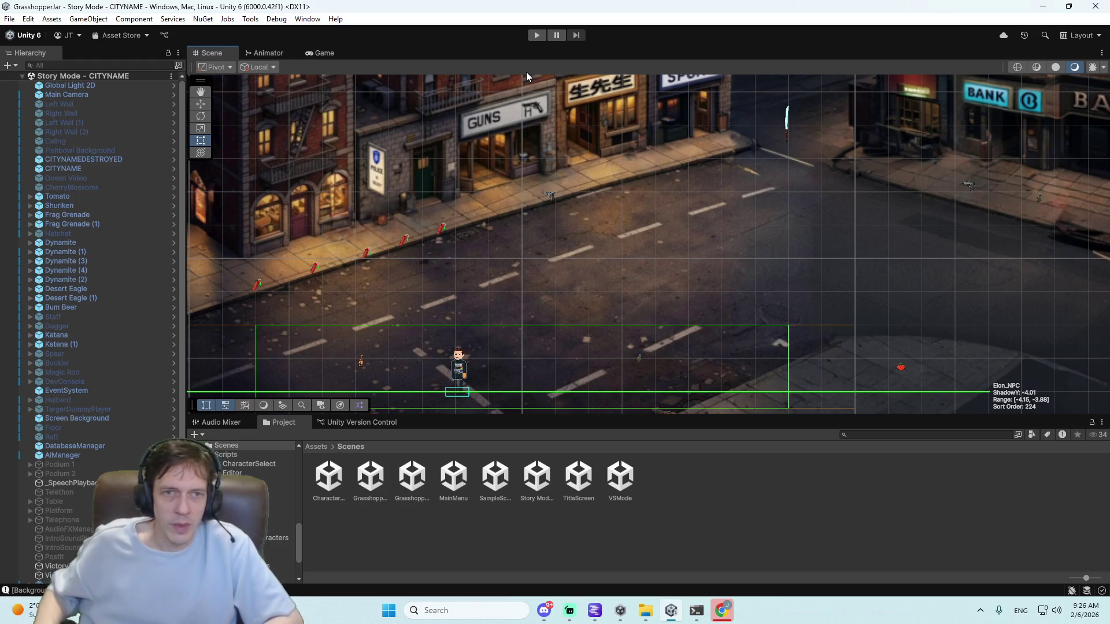
key(super+e)
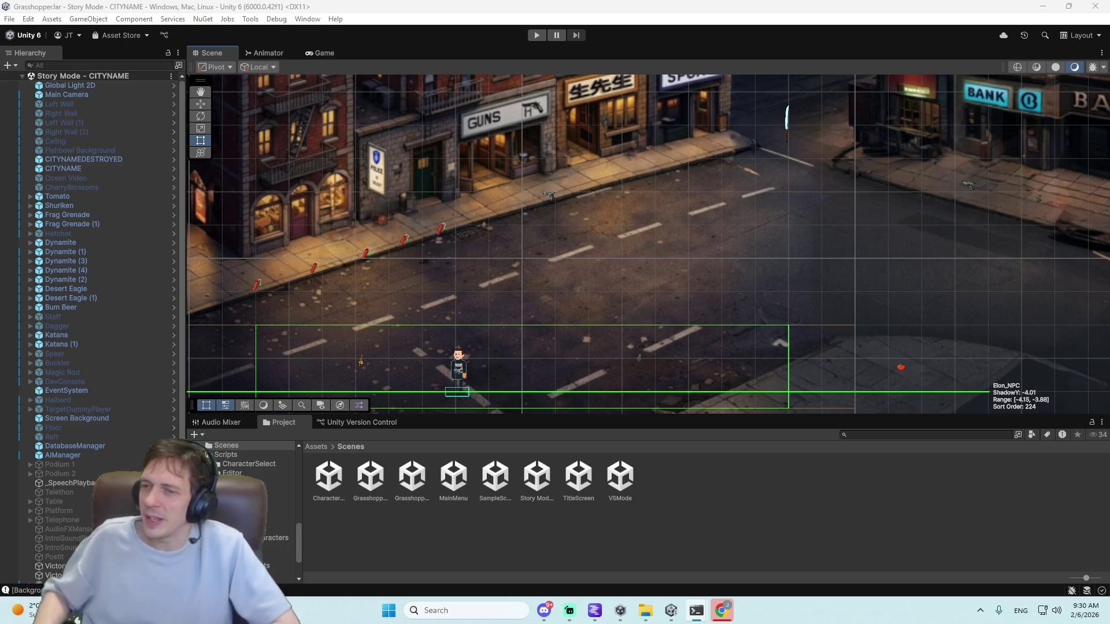
click(595, 611)
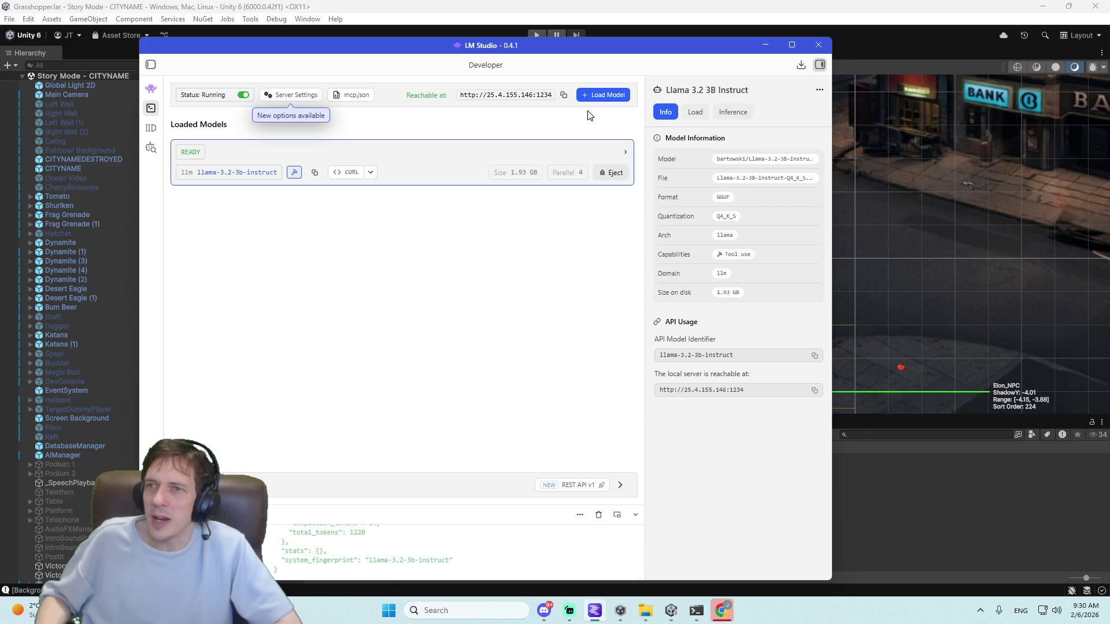
click(151, 130)
scroll(343, 215, down, 5)
scroll(343, 215, up, 5)
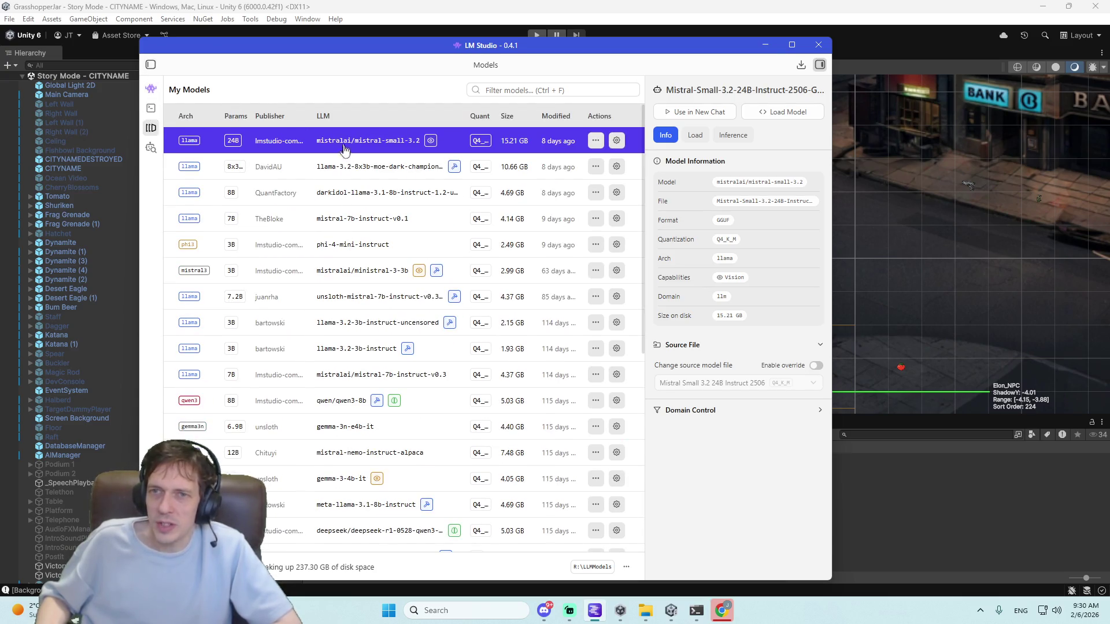
scroll(327, 239, down, 3)
scroll(327, 239, down, 3)
scroll(325, 240, up, 6)
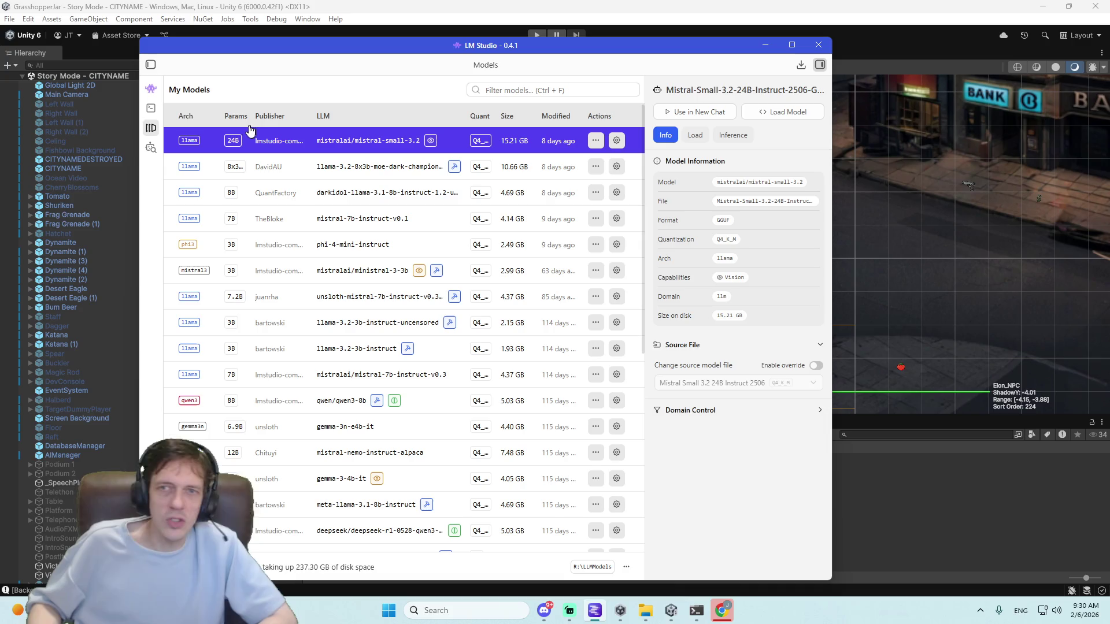
click(152, 107)
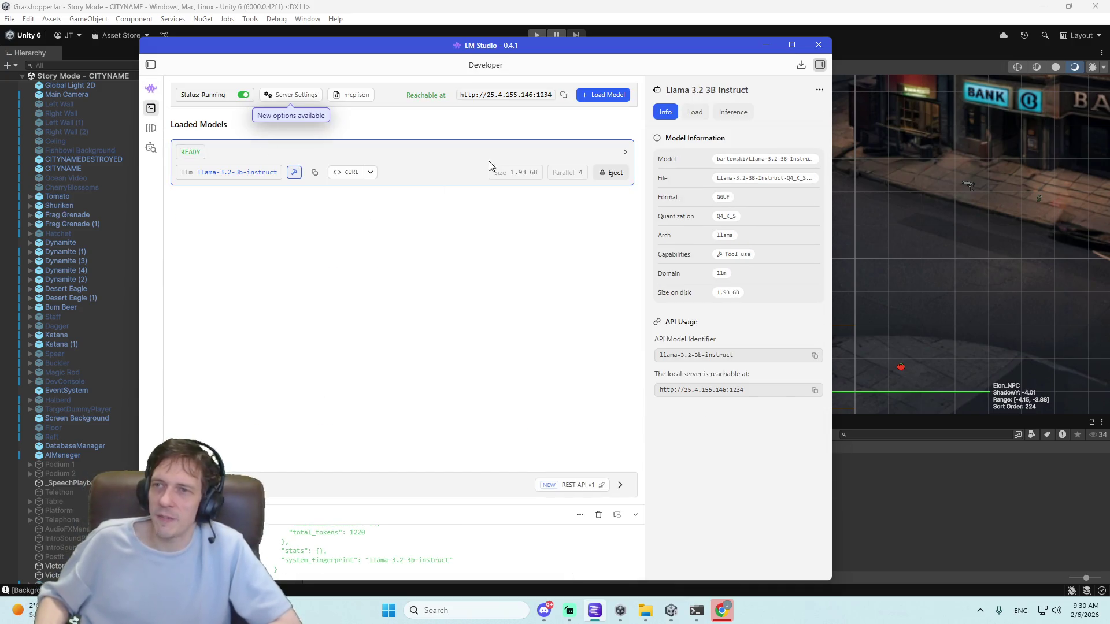
click(765, 46)
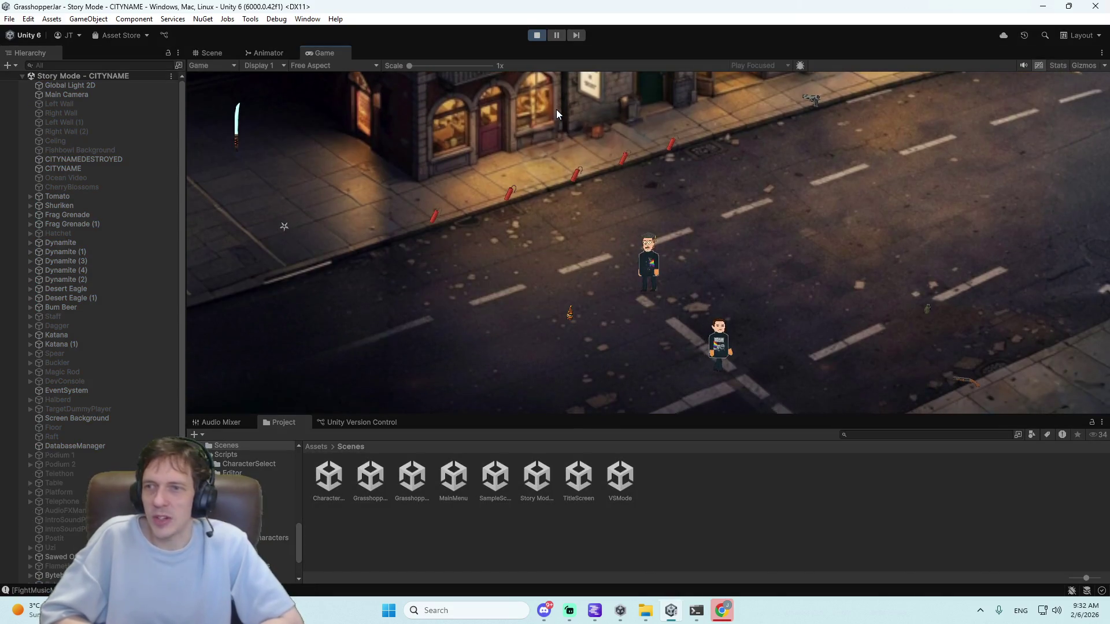
- Walk the player up-left along the street to the NPC and accept his party invitation
key(w)
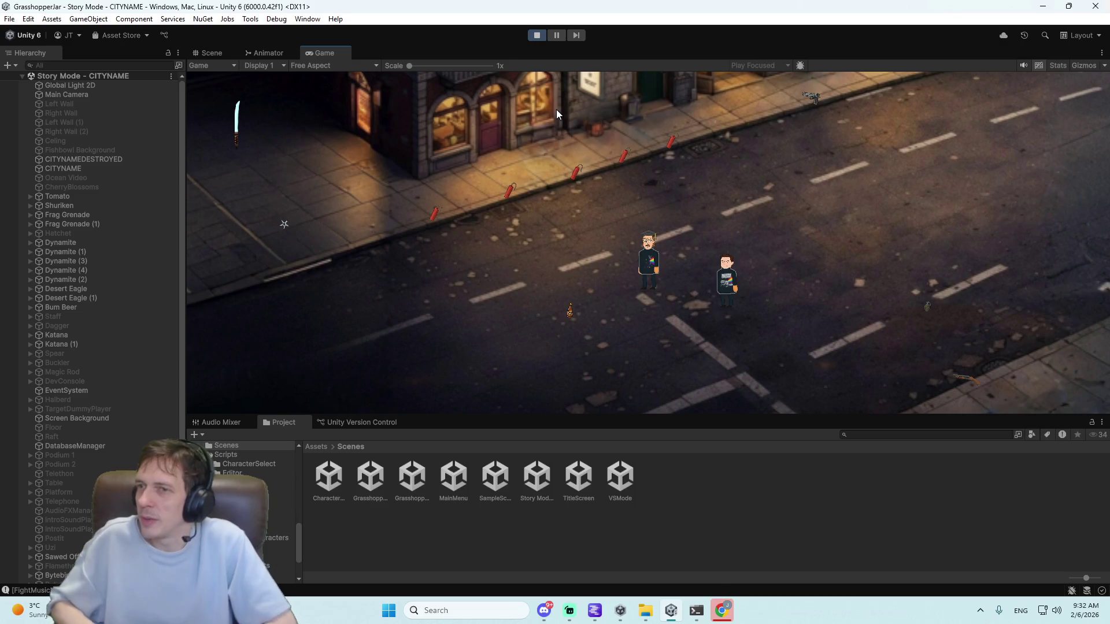
key(a)
key(a)
key(s)
key(d)
key(w)
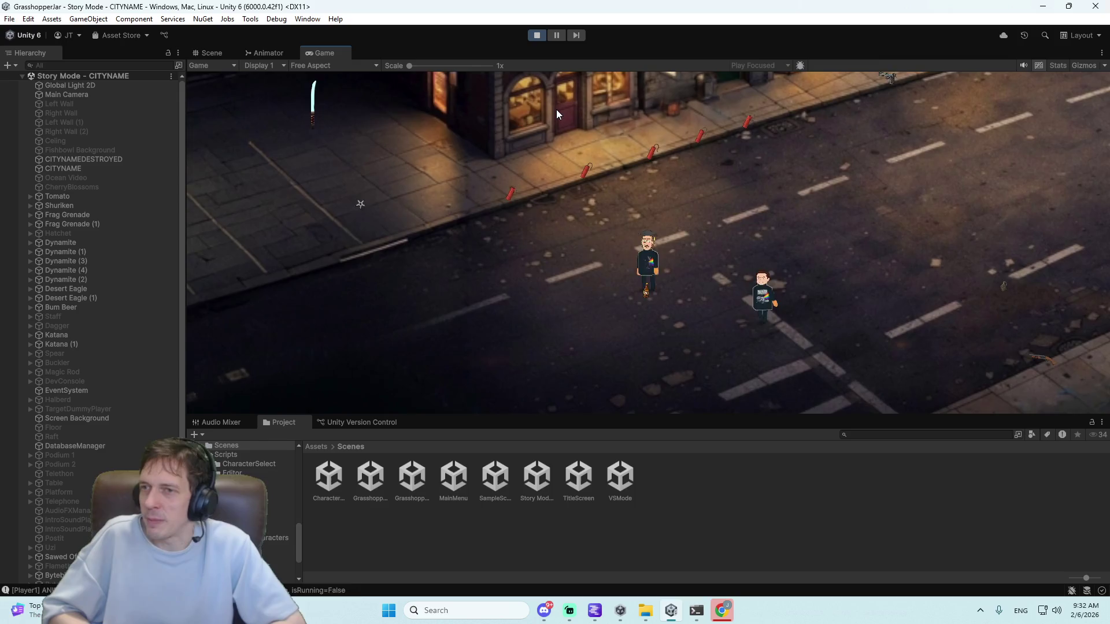
key(a)
key(w)
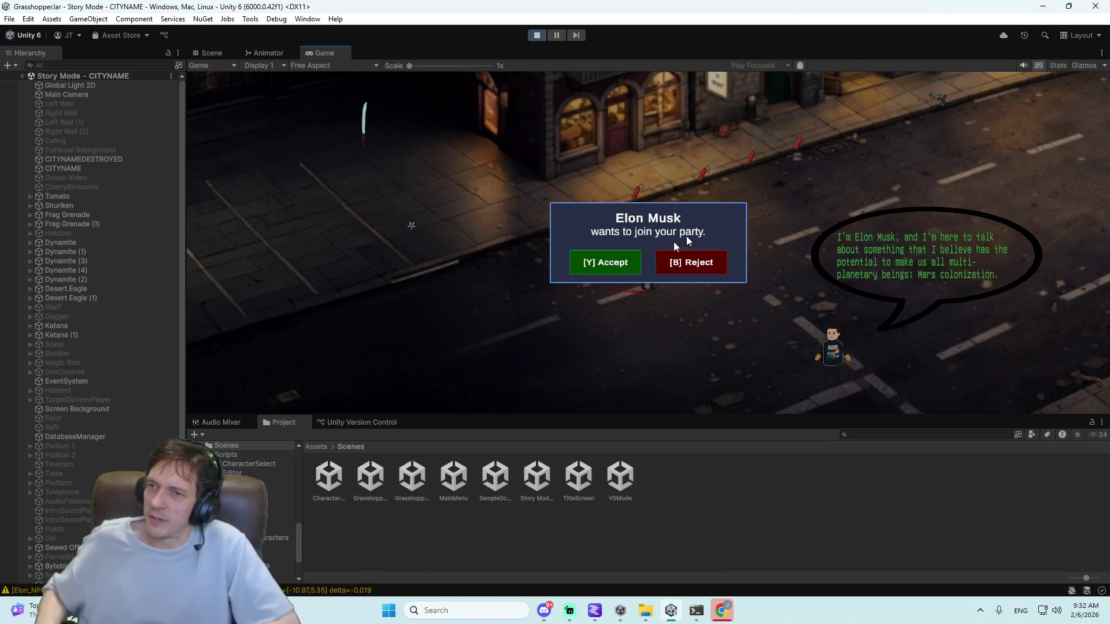
click(595, 263)
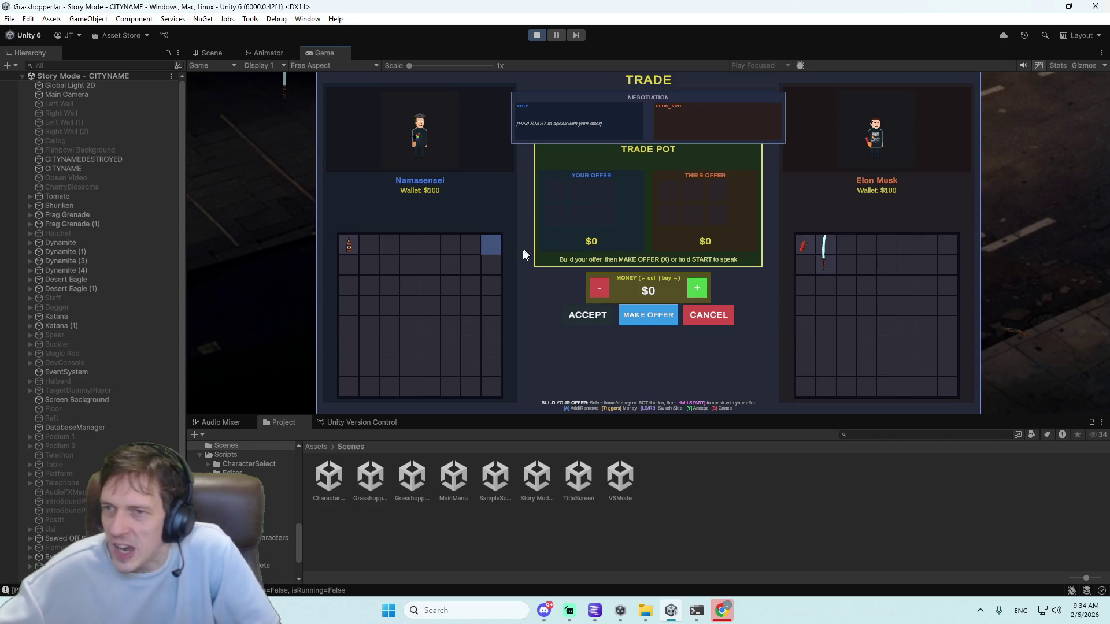
- Move the trade selection onto your bottle to add it to YOUR OFFER
key(Left)
key(Left)
key(Left)
- Add your bottle to YOUR OFFER and the NPC's knife to THEIR OFFER, then begin speaking
key(Return)
key(Right)
key(Right)
key(Right)
key(Tab)
key(Left)
key(Left)
key(Left)
key(Right)
key(Return)
key(space)
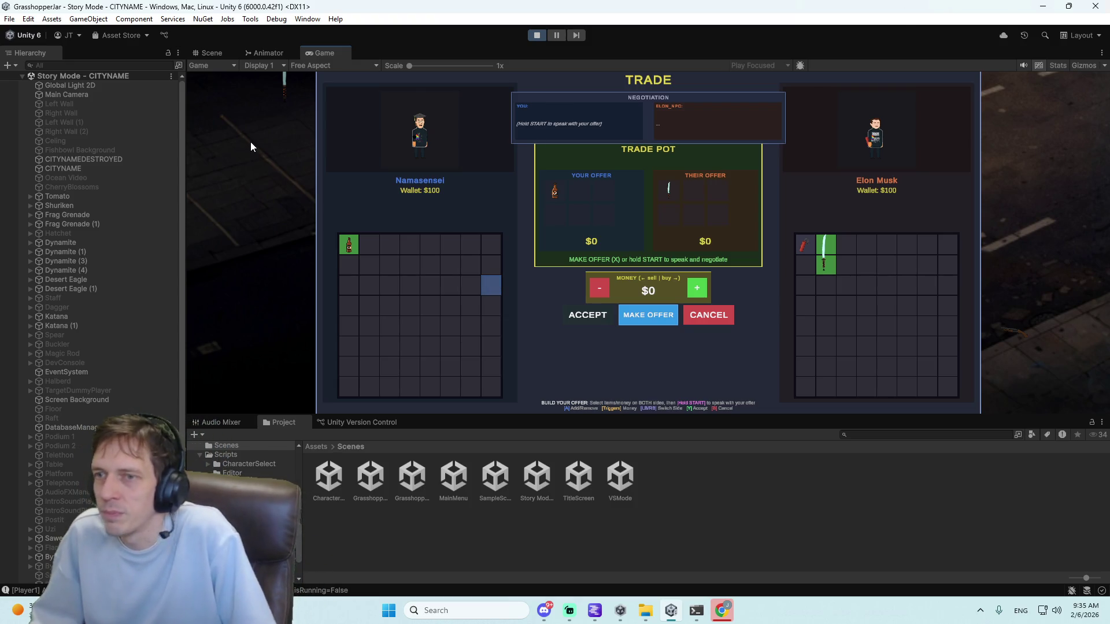
- Voice an opening offer to the NPC, then step the inventory selection toward the second cell
key(Return)
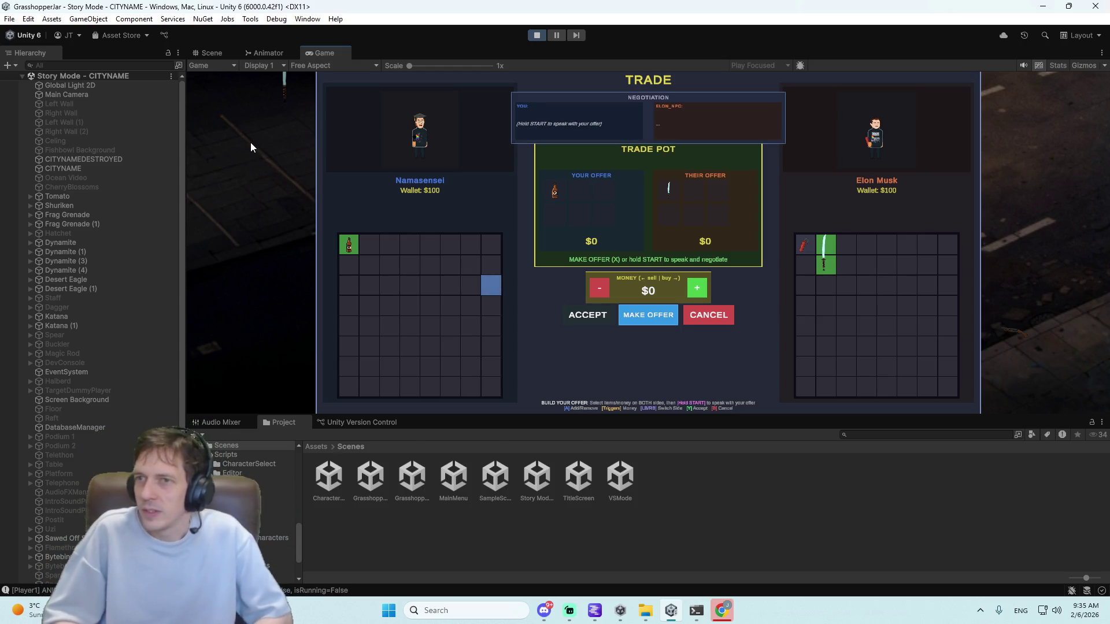
key(Down)
key(Down)
key(Down)
key(Up)
key(Up)
key(Left)
key(Left)
key(Left)
key(Up)
key(Up)
key(Left)
key(Left)
key(Up)
key(Left)
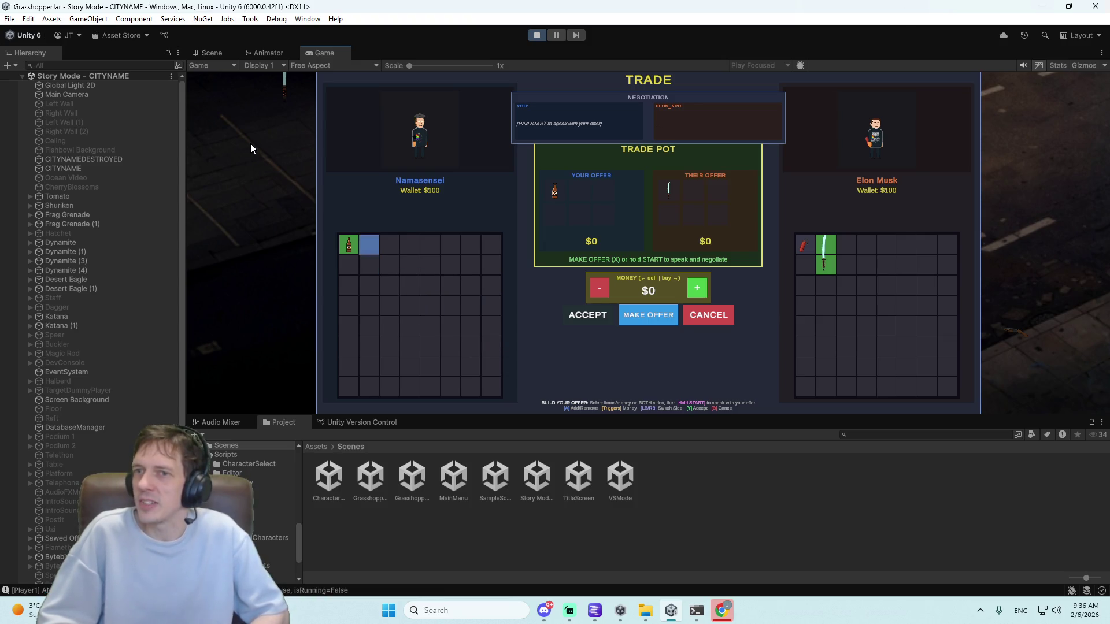
- Select a slot two down and one right, speak a new offer, and lower the money to $89
key(Down)
key(Down)
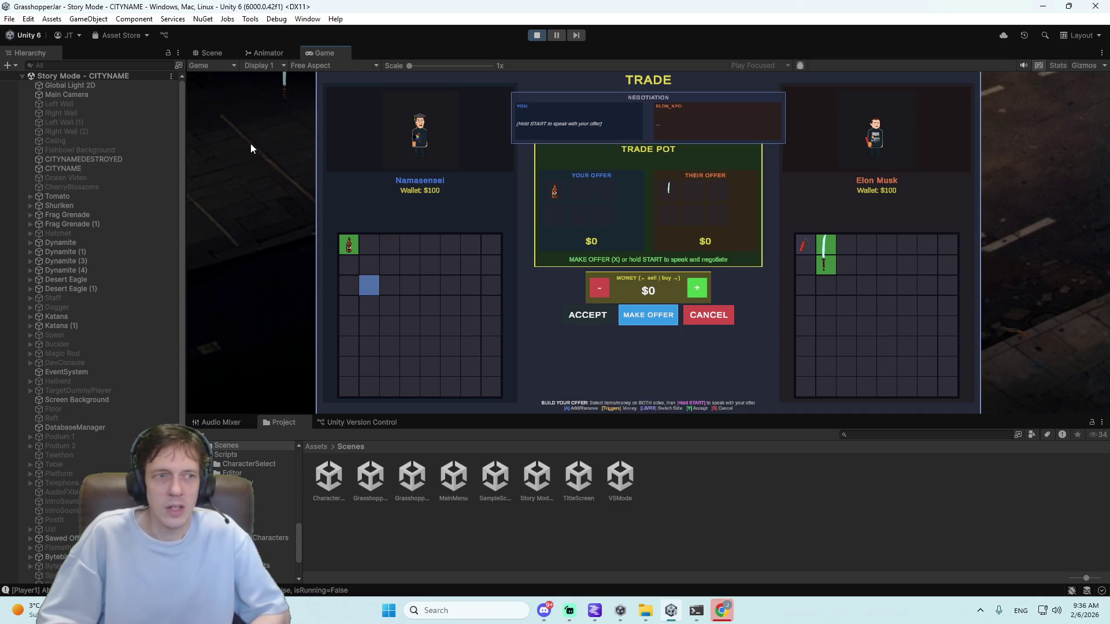
key(Right)
key(Up)
key(Up)
key(Return)
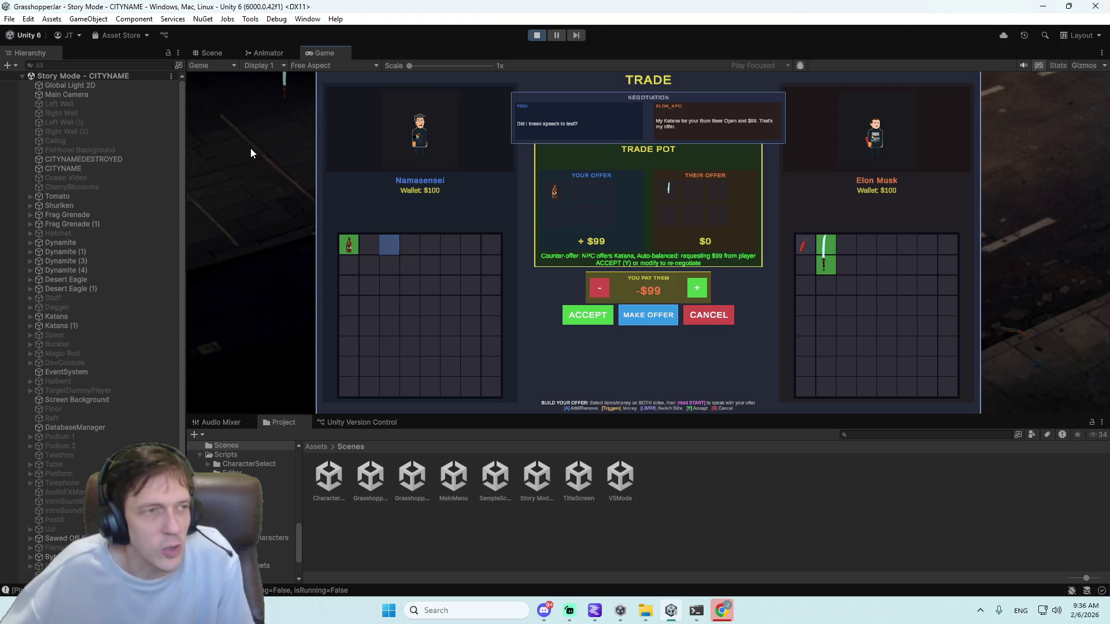
click(600, 285)
- Lower the payment to $79, renegotiate aloud, and accept the NPC's Dynamite counter-offer
click(600, 283)
click(591, 313)
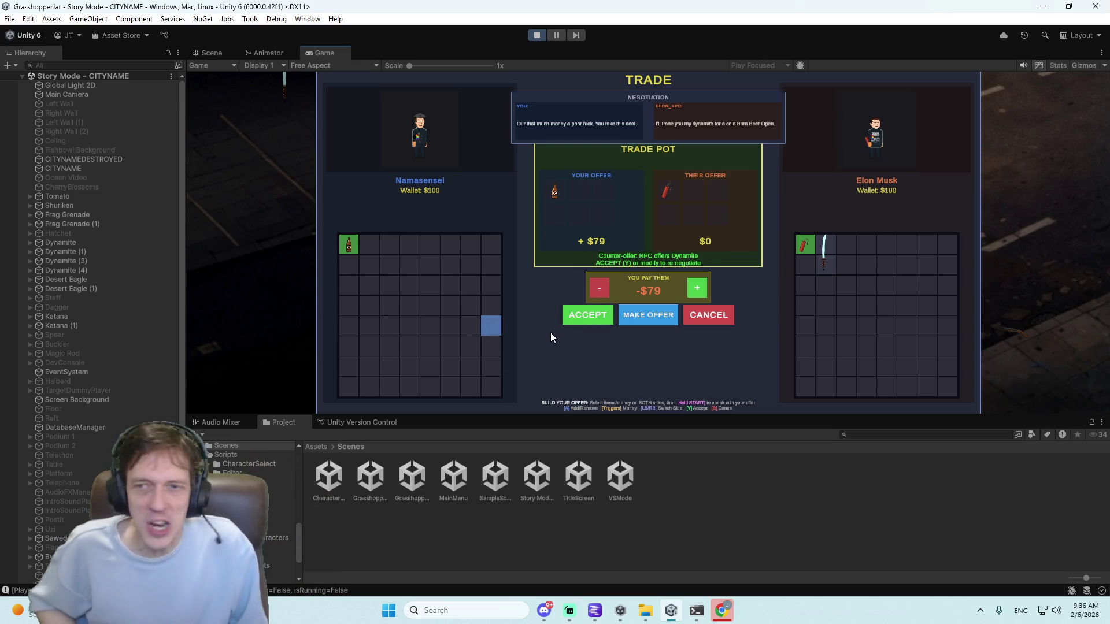
click(585, 319)
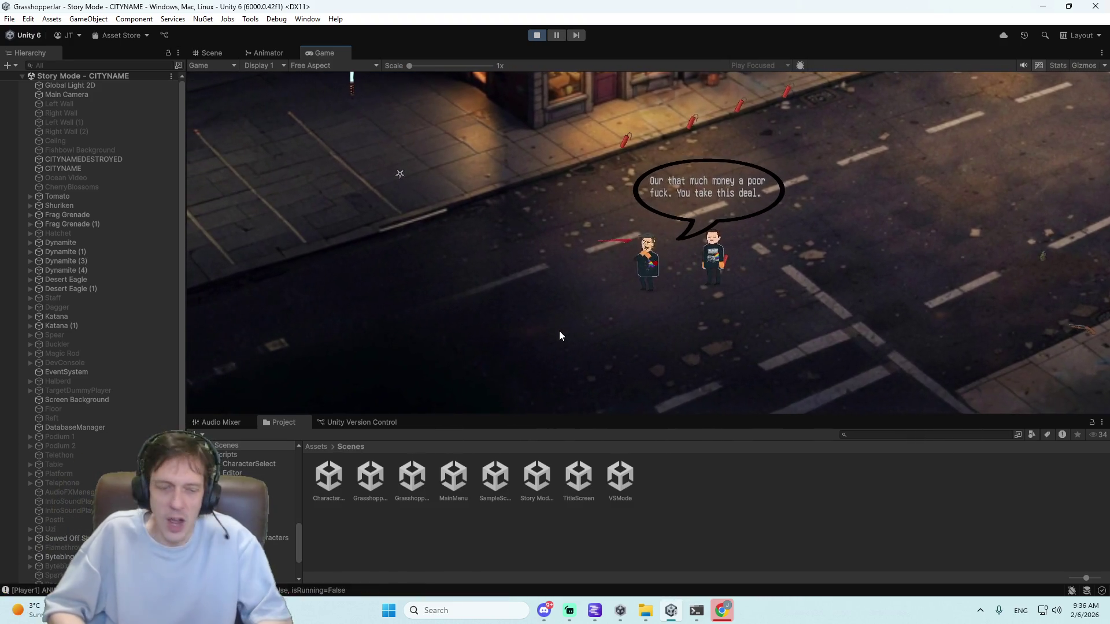
key(i)
key(Right)
key(Right)
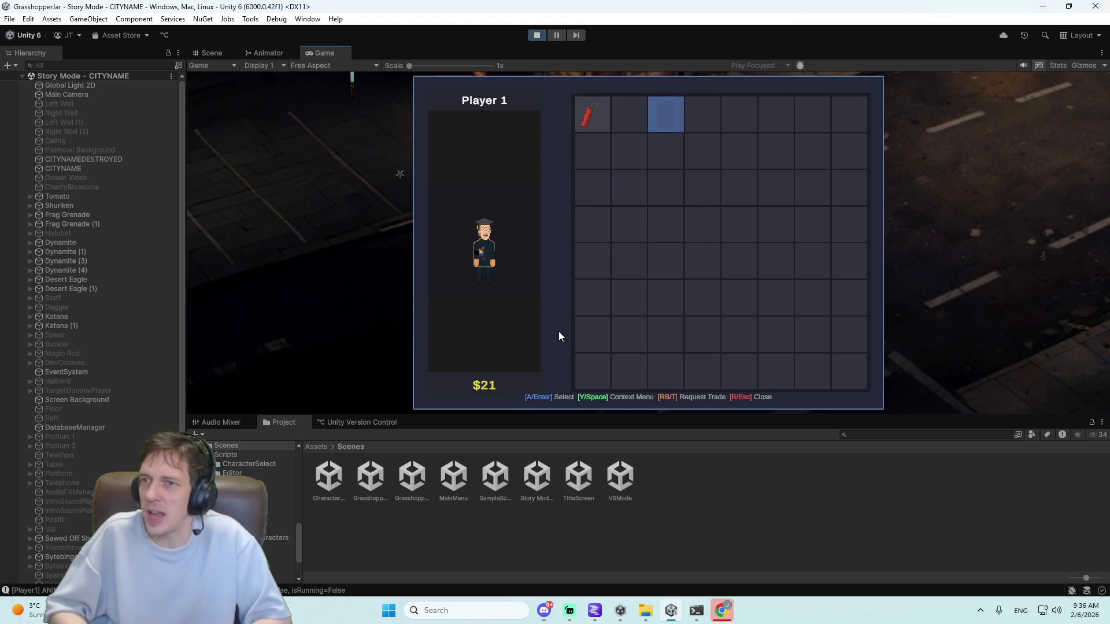
key(Escape)
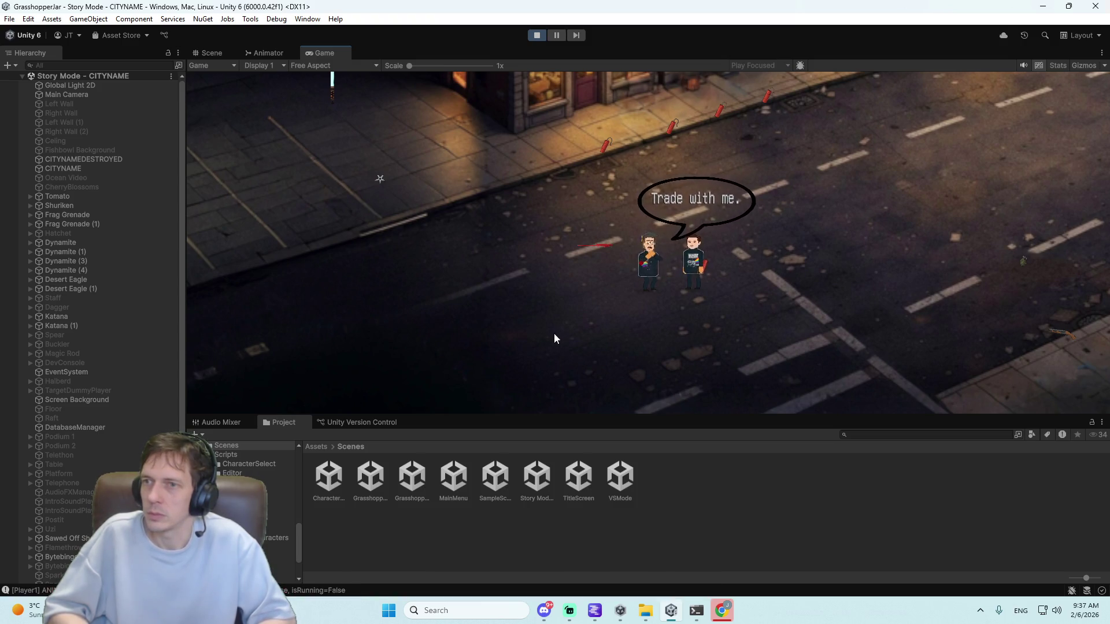
key(e)
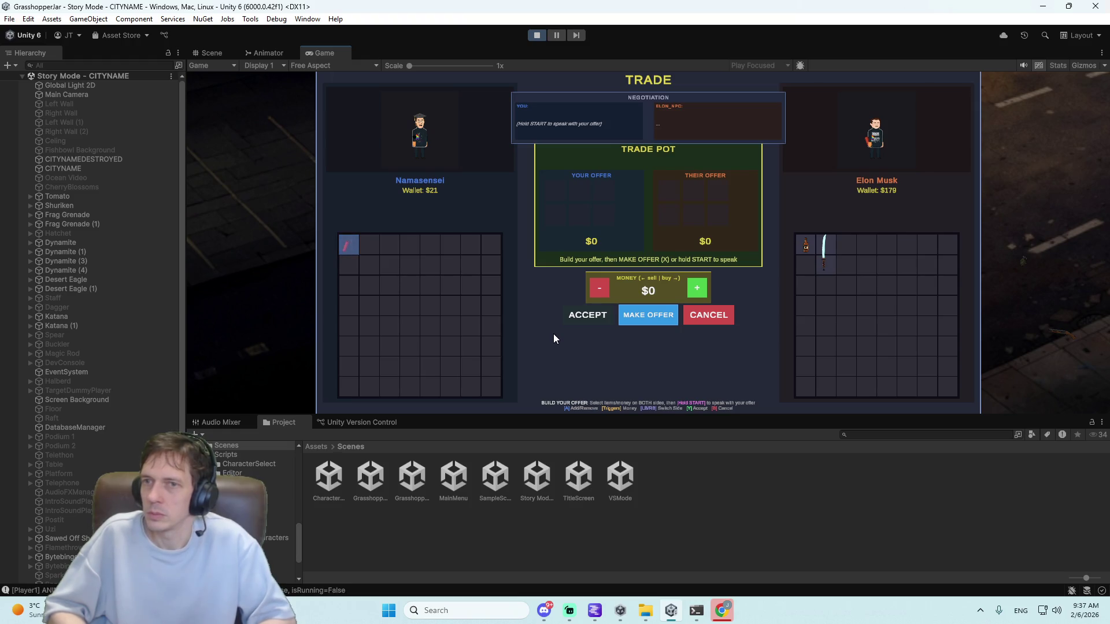
- Switch the editor from the Game view back to the Scene view
key(ctrl+1)
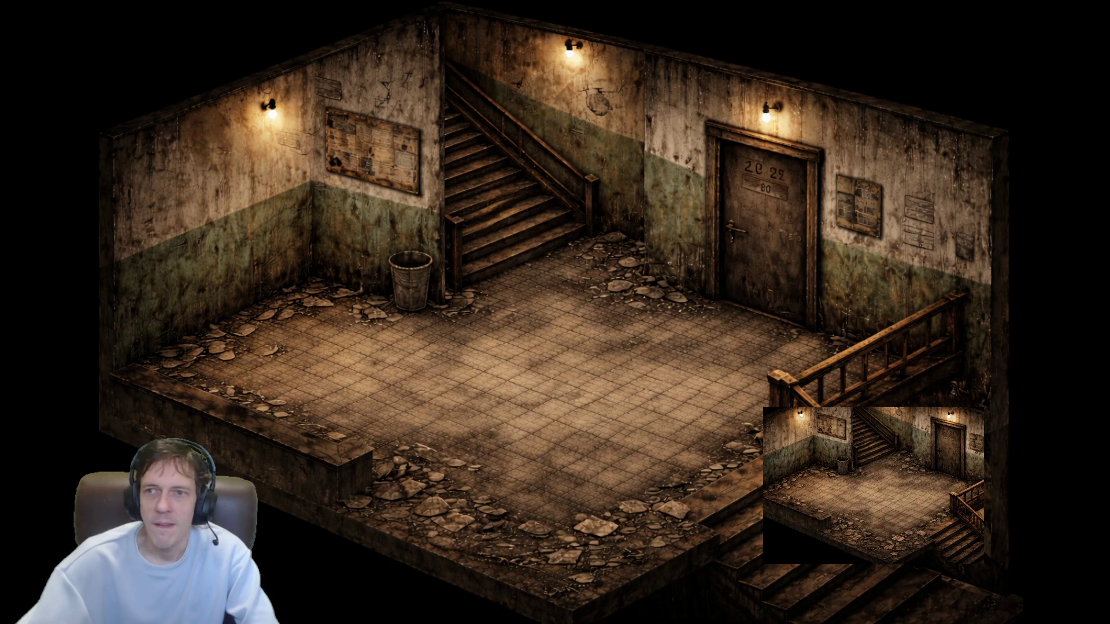
- Page through the room backgrounds: stairwell variants, Dumpster Talk kitchen, Bank interior, Weapons Check, stage venue
click(34, 368)
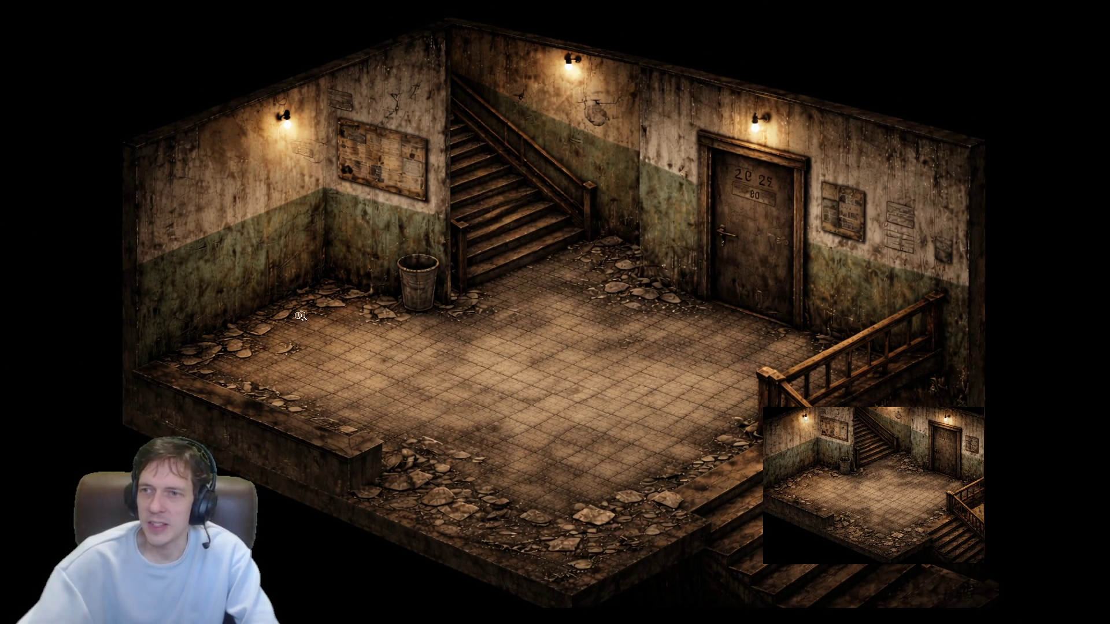
key(Right)
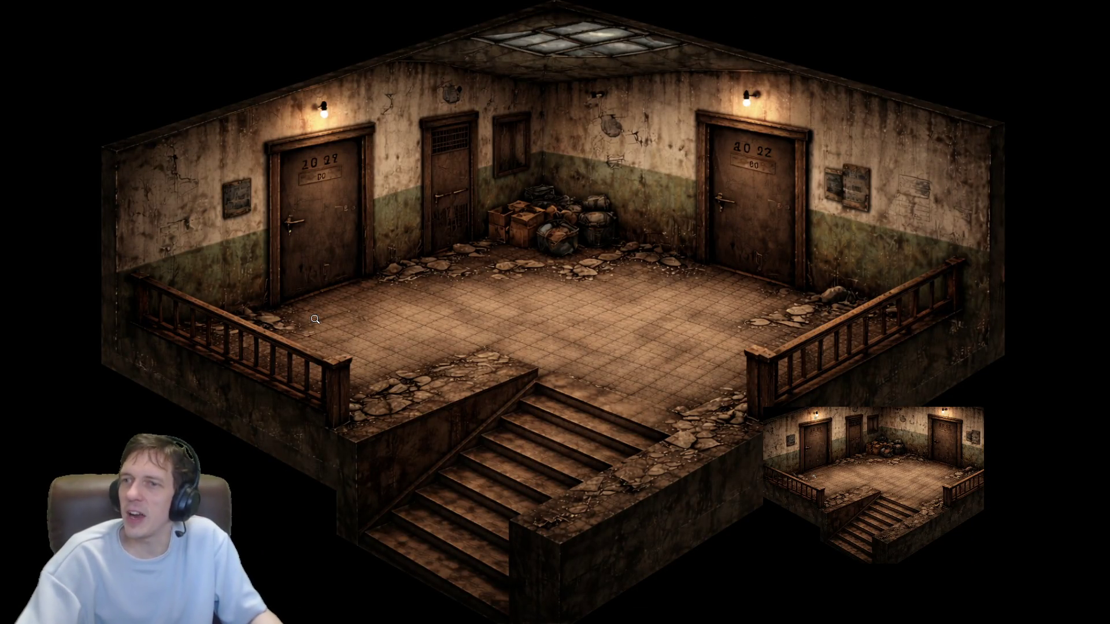
key(Right)
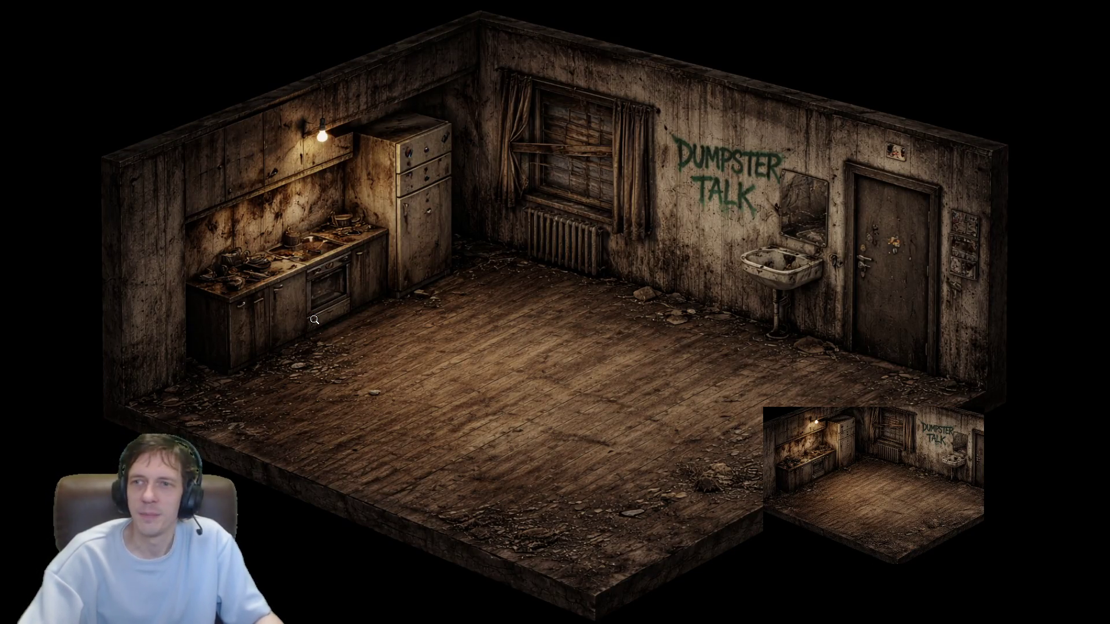
key(Right)
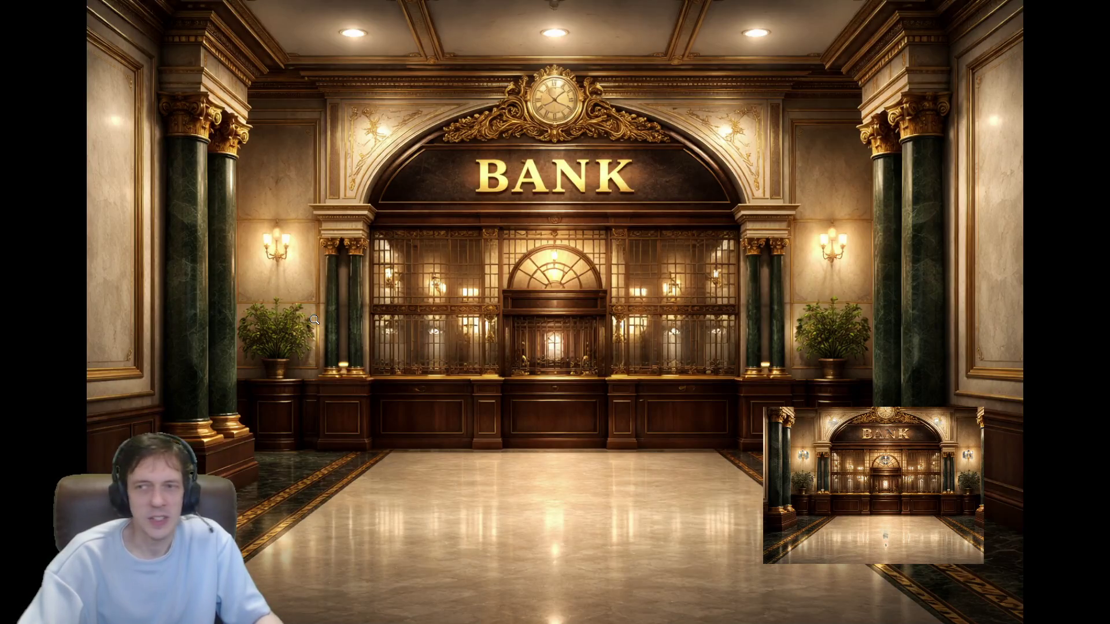
key(Right)
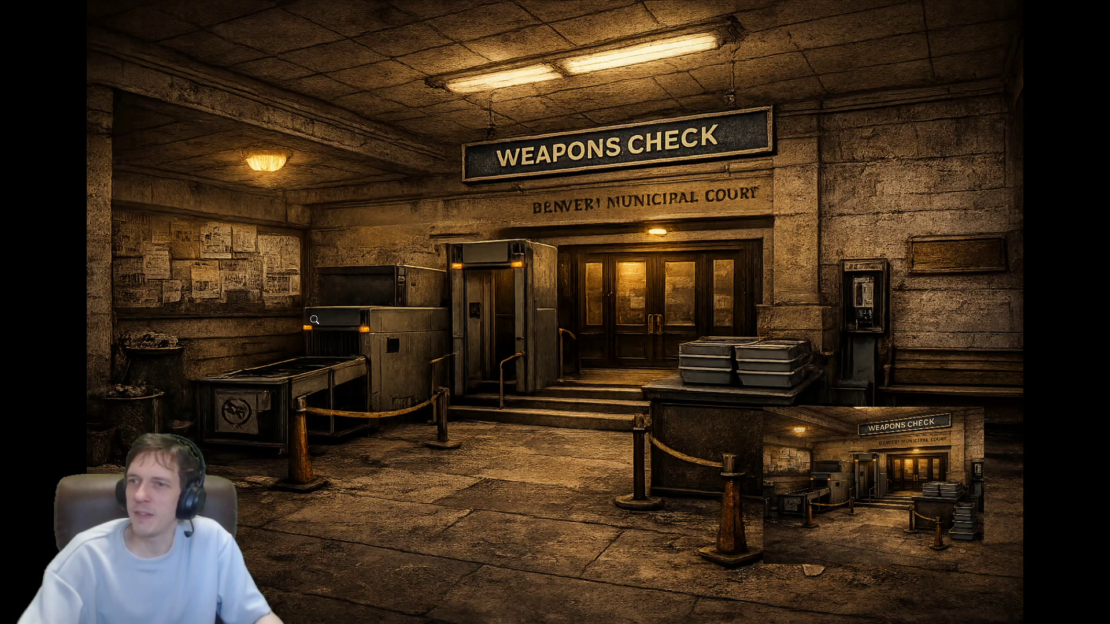
key(Right)
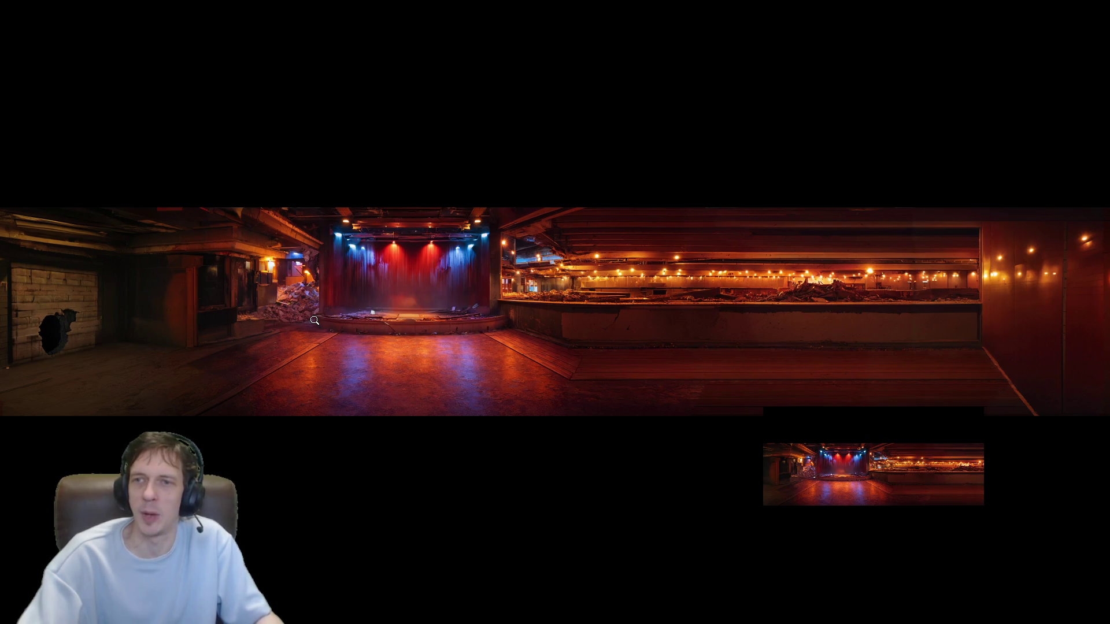
- Continue through the lit venue, stage close-up, courthouse, teal living room and bridge-chair variants to the fishbowl
key(Right)
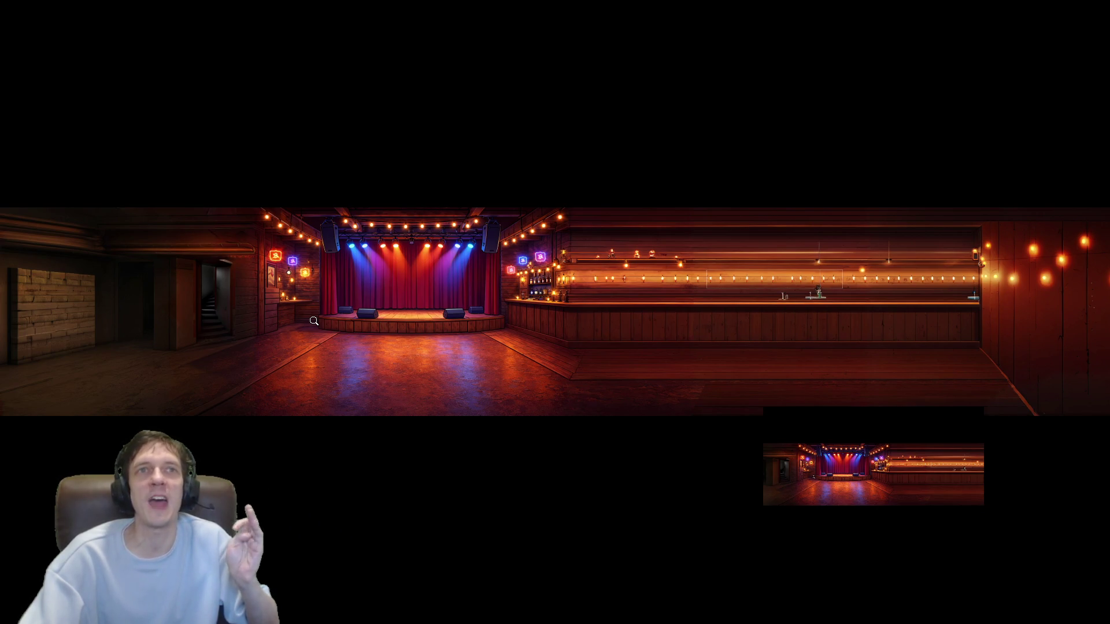
key(Right)
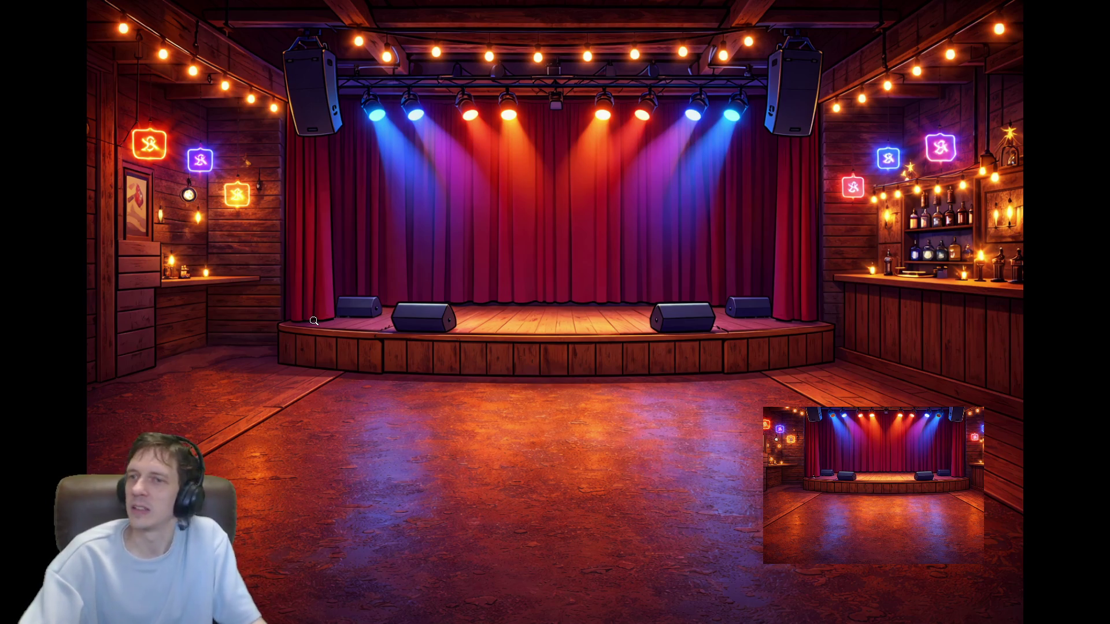
key(Right)
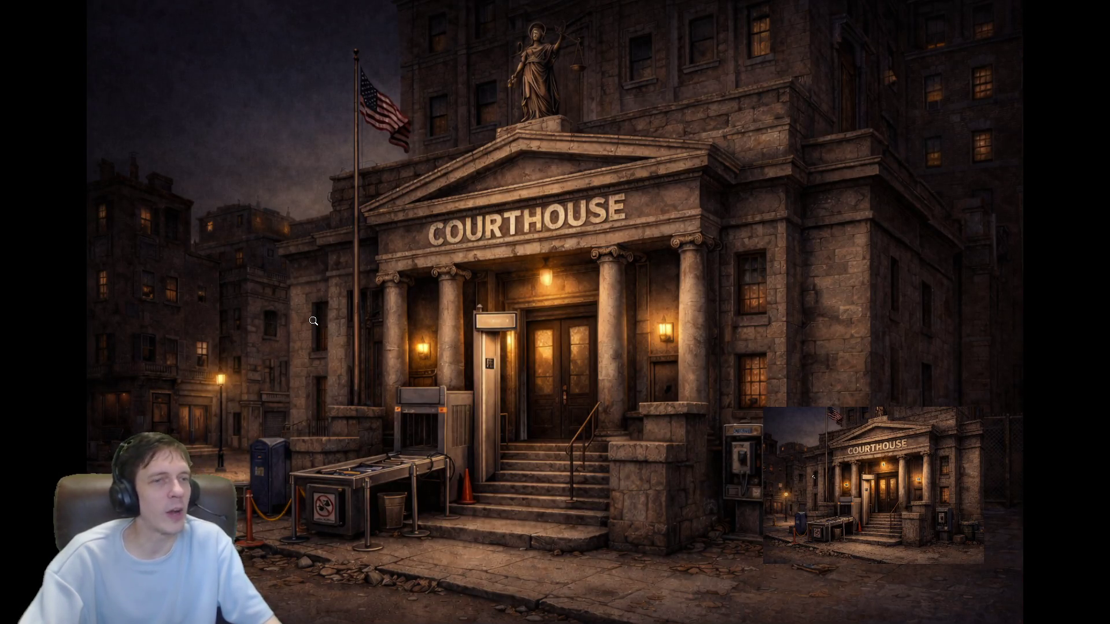
key(Right)
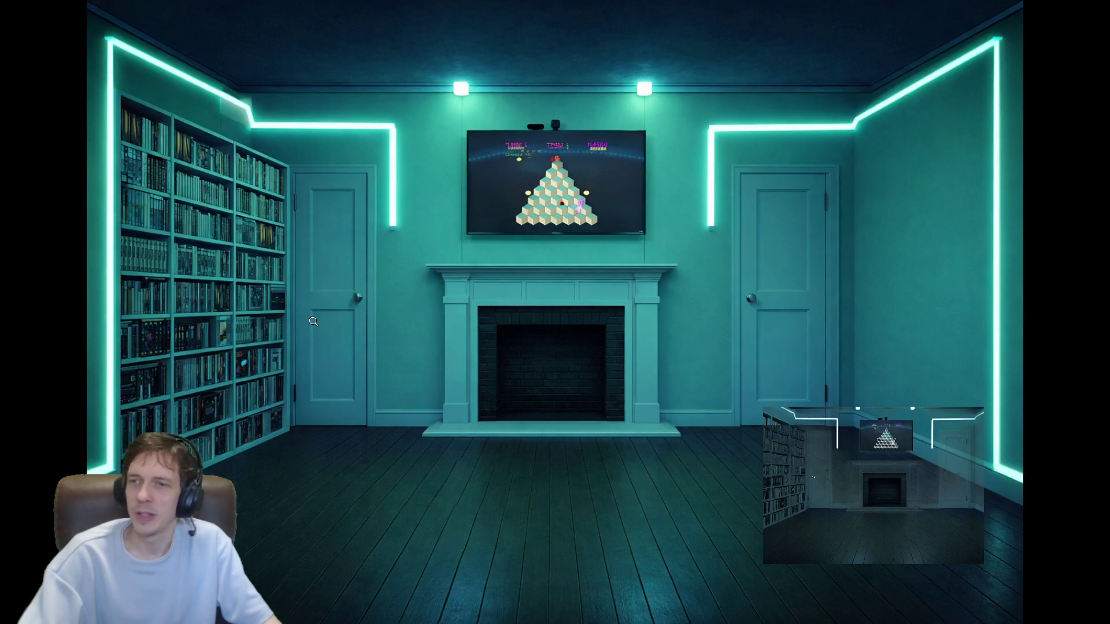
key(Right)
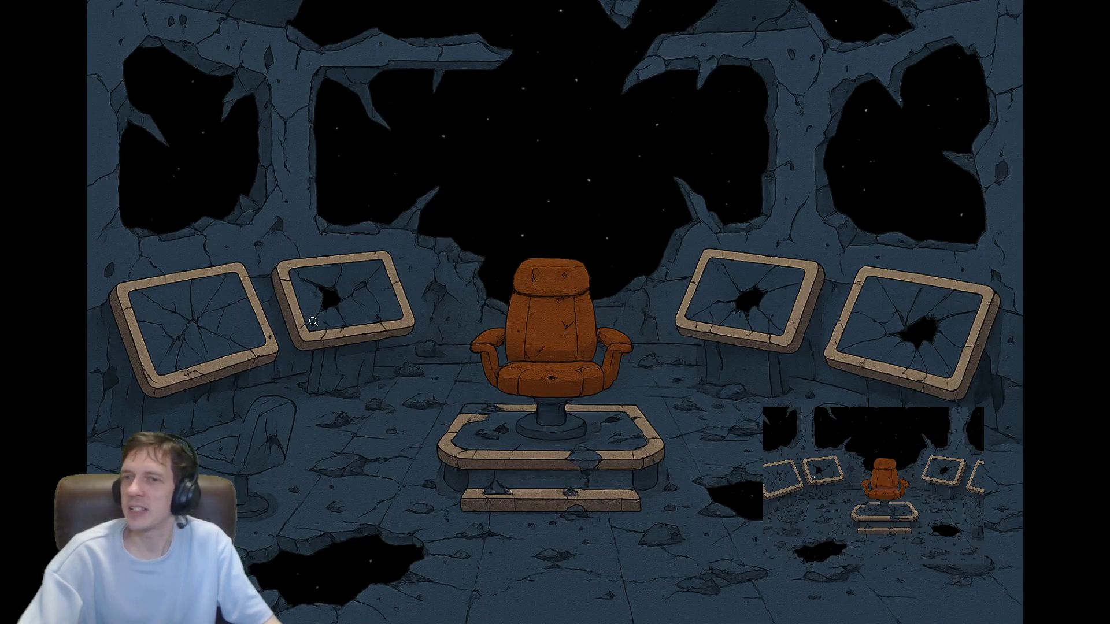
key(Right)
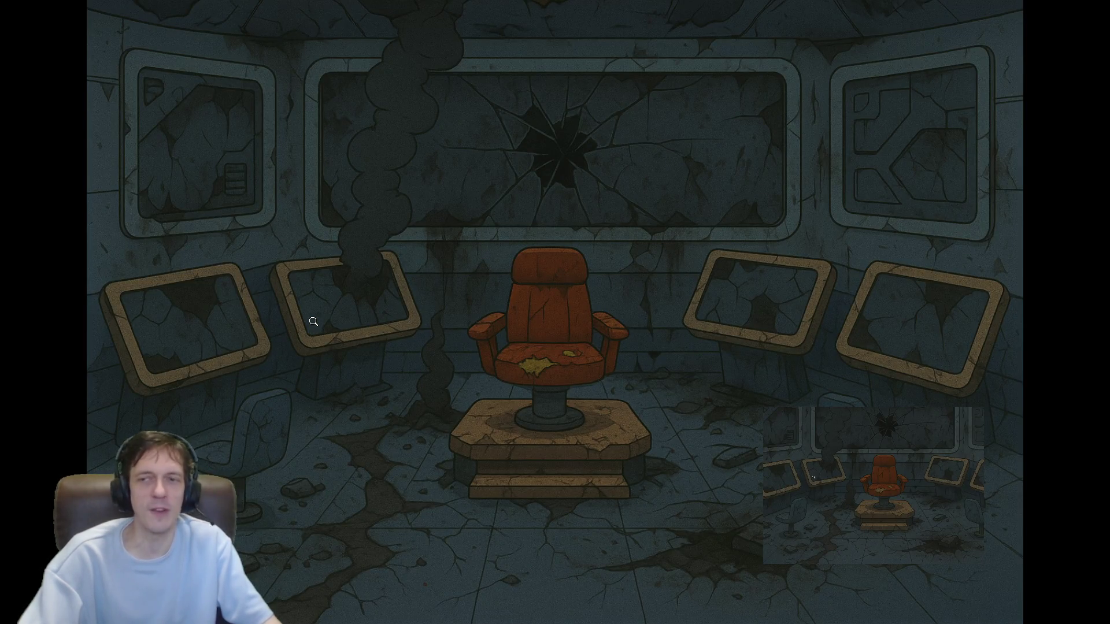
key(Right)
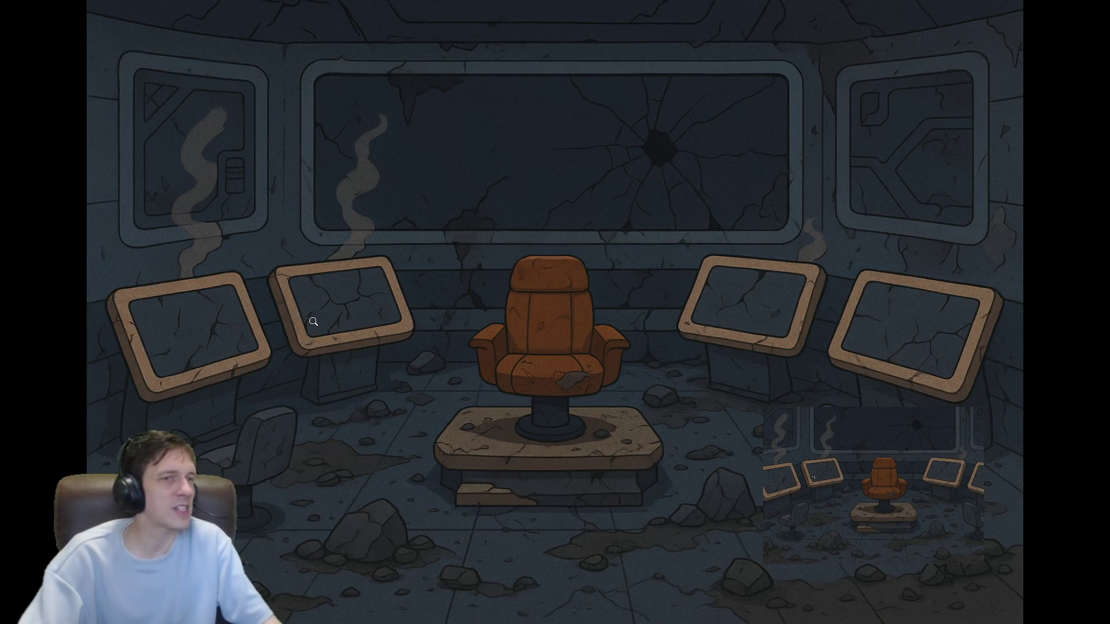
key(Right)
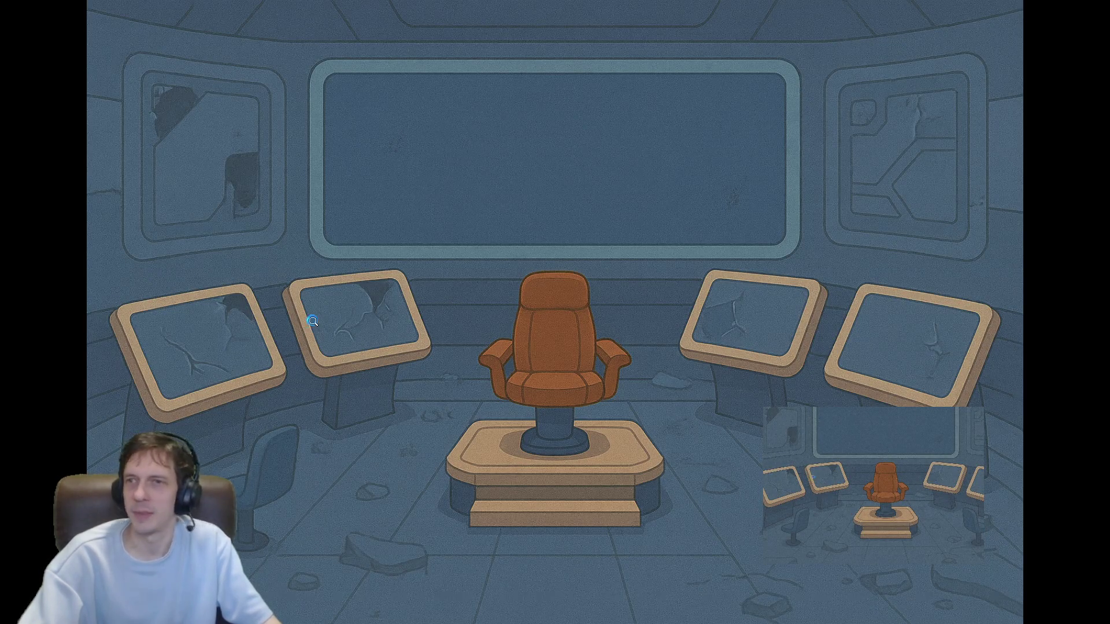
key(Right)
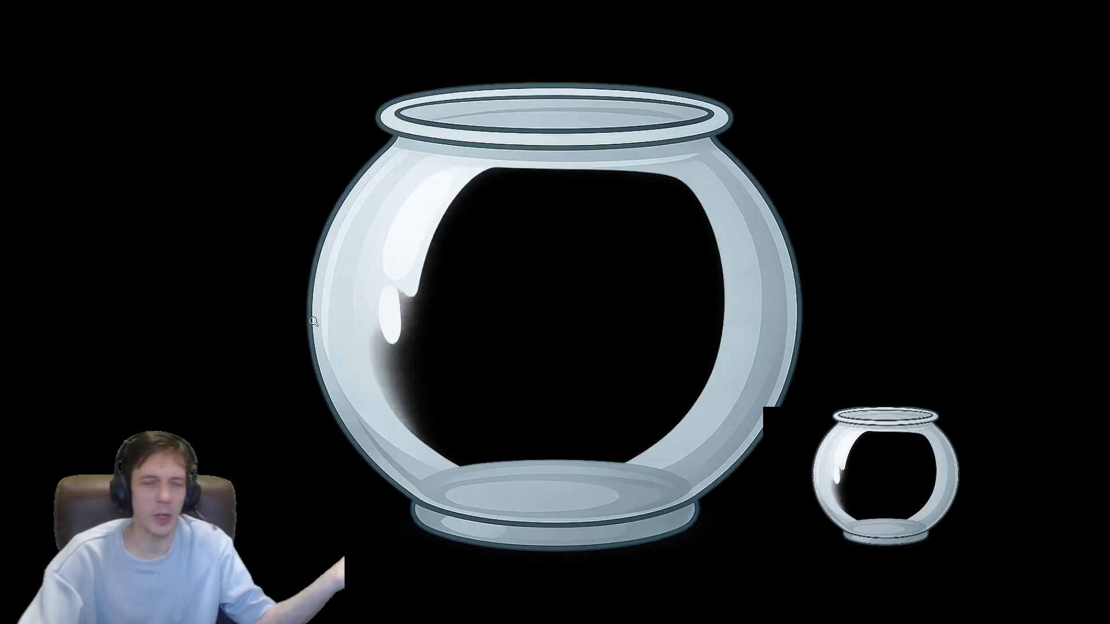
- Advance past the supermarket checkout scene and counter sprite to the fishbowl, green telephone and garage
key(Right)
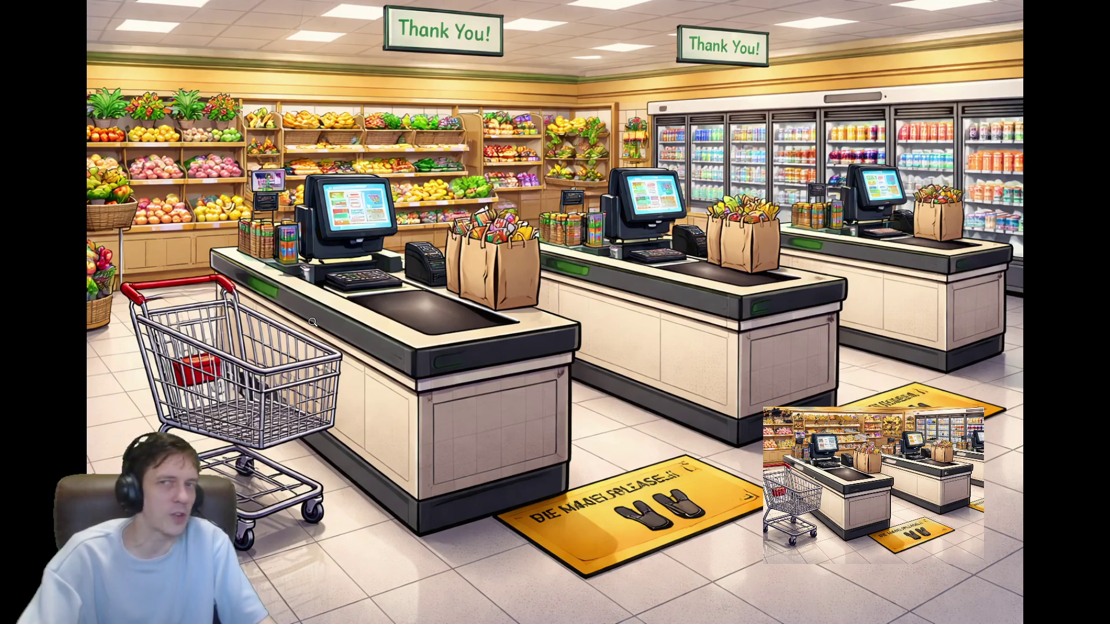
key(Right)
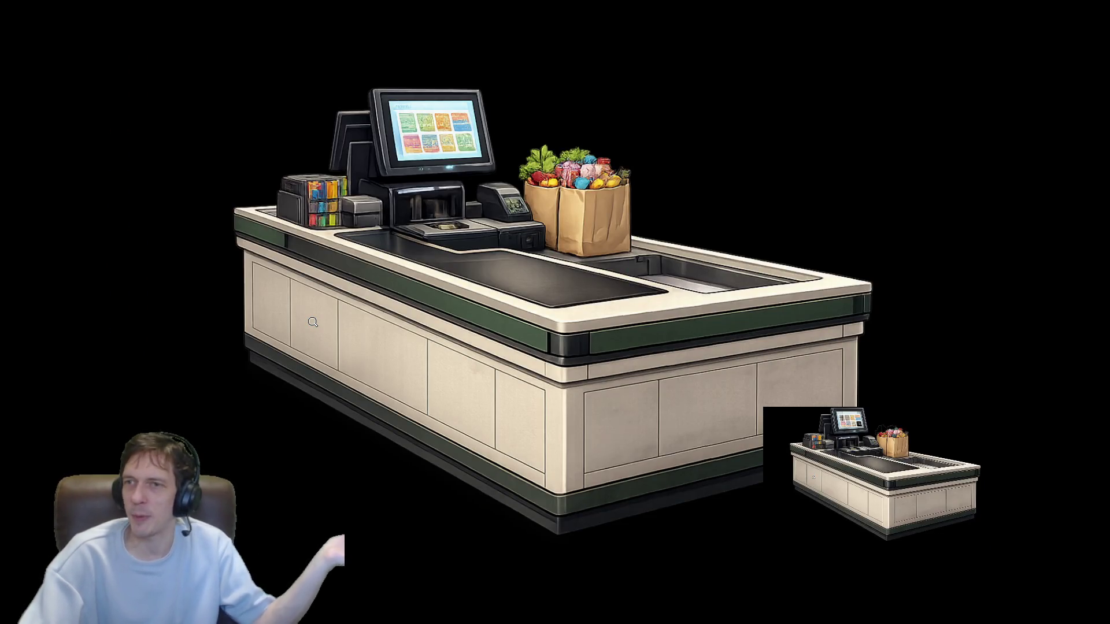
click(312, 321)
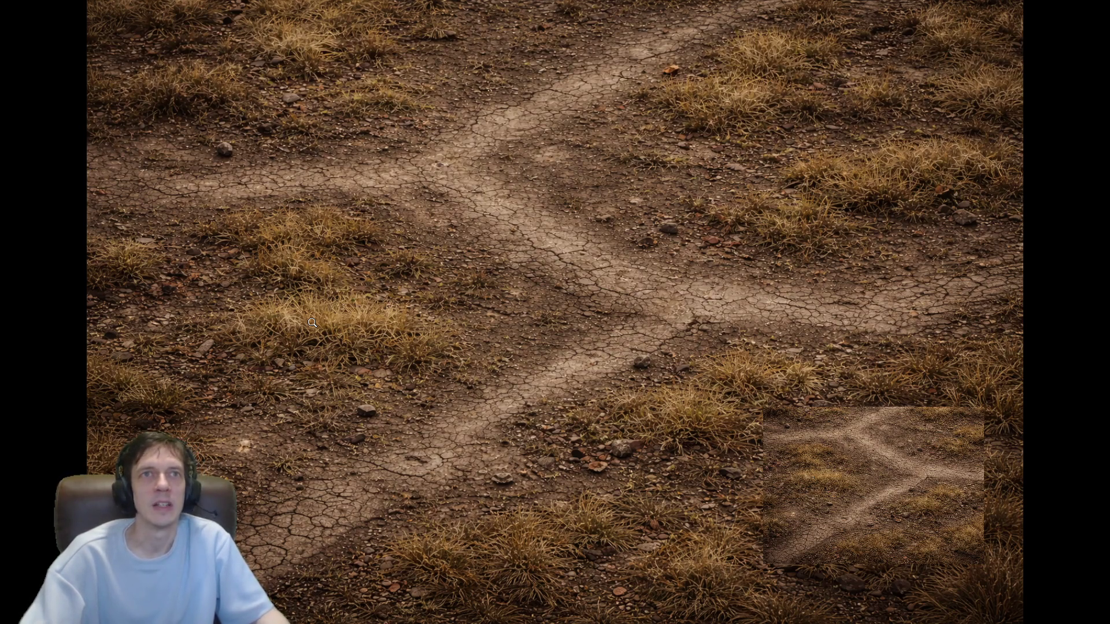
key(Right)
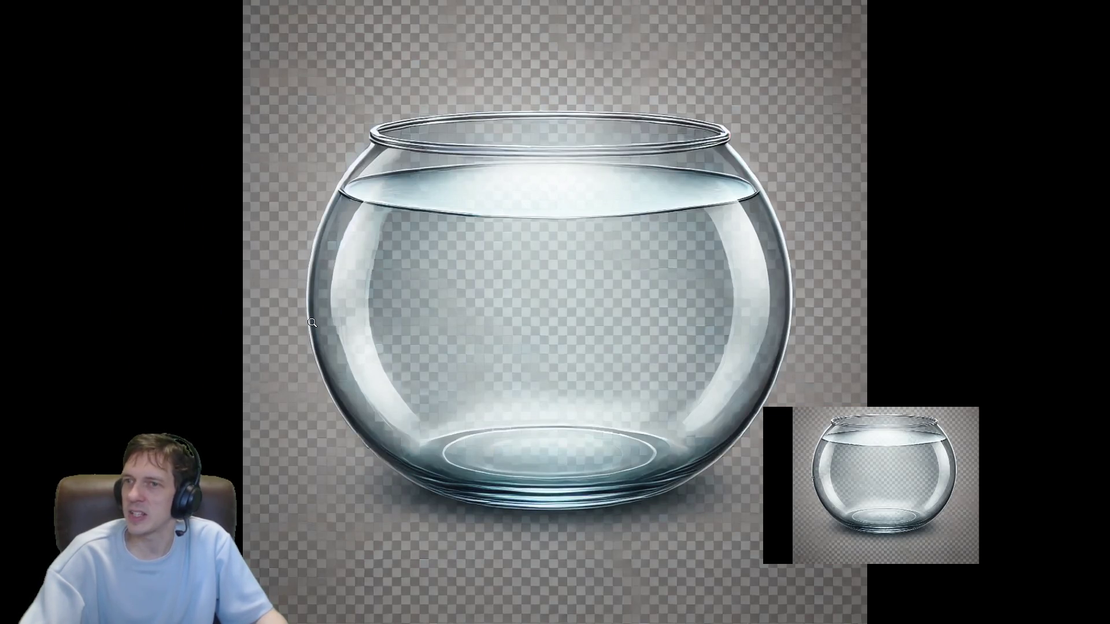
key(Right)
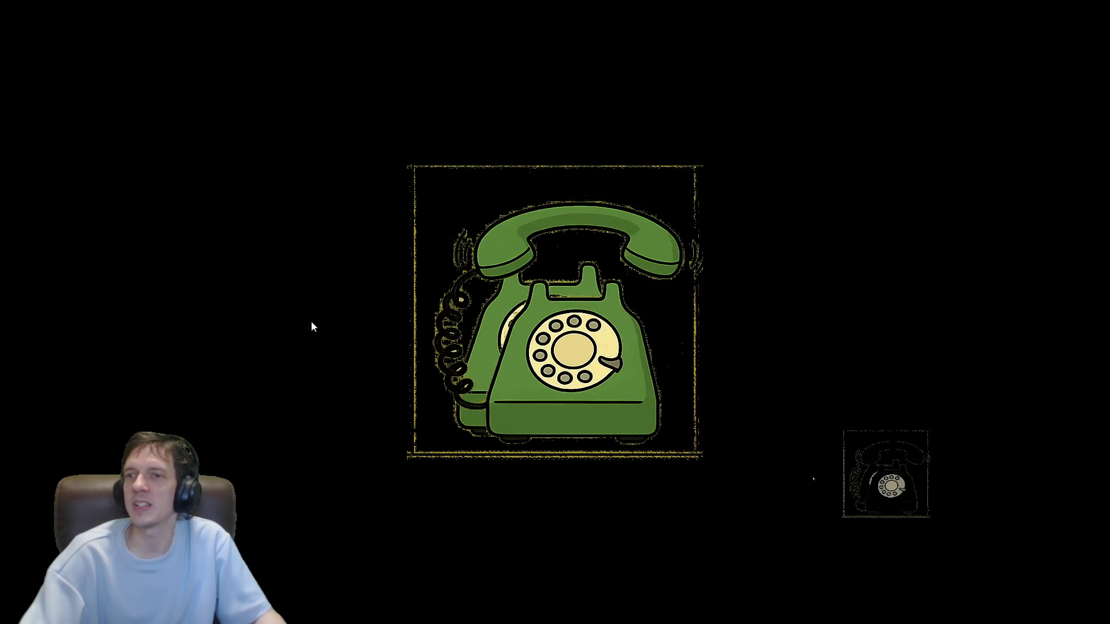
key(Right)
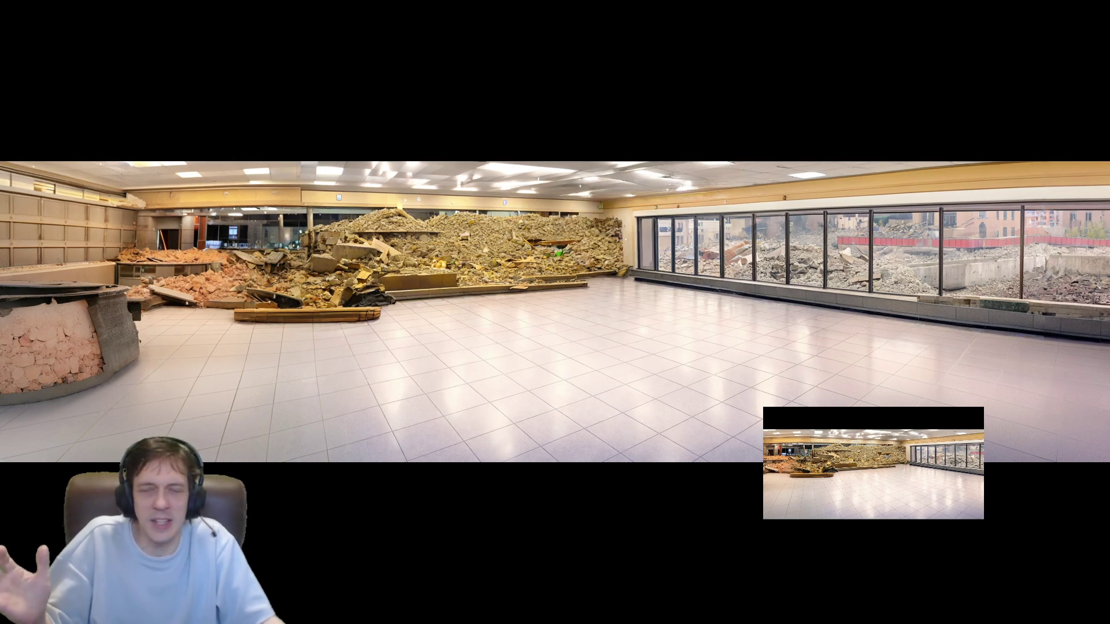
- Zoom in and out on the rubble-filled room, then flip to the stocked supermarket and back
scroll(397, 339, up, 3)
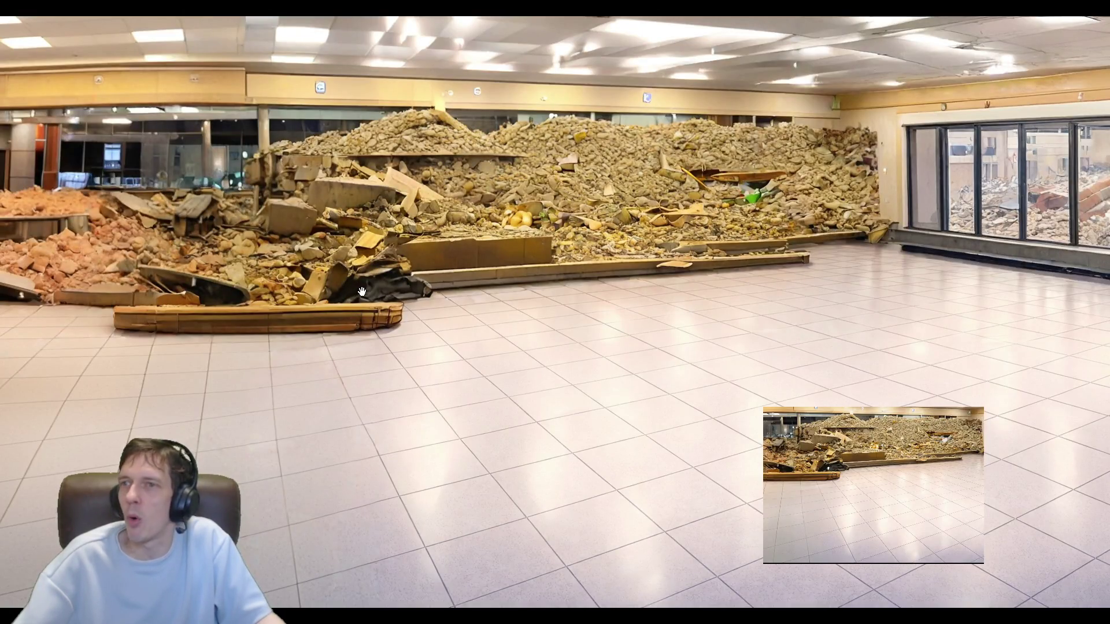
scroll(356, 295, down, 5)
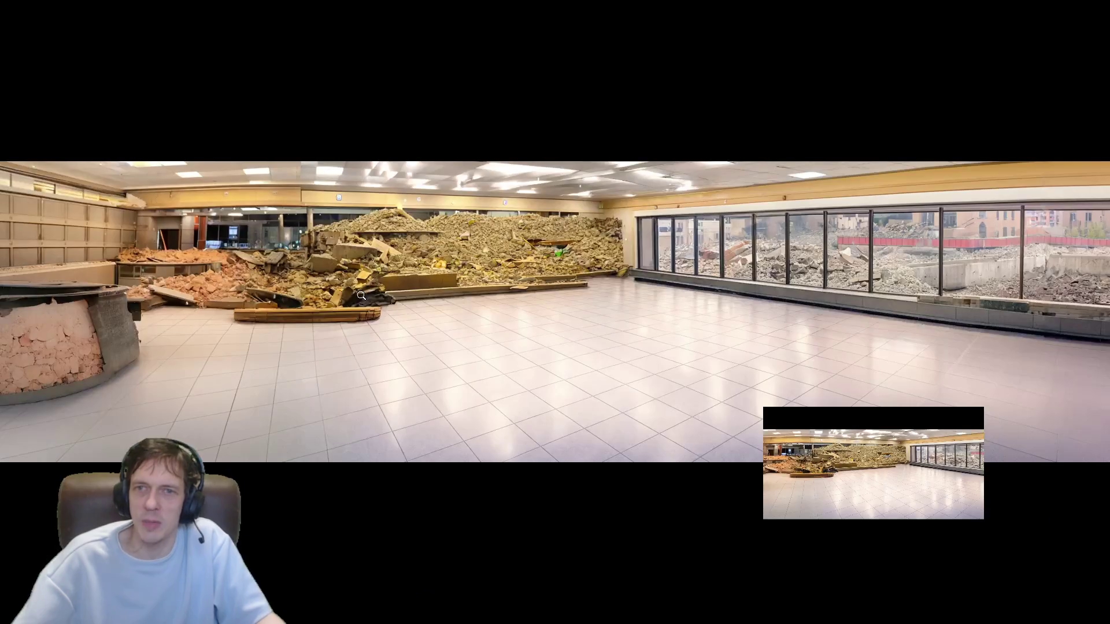
key(Right)
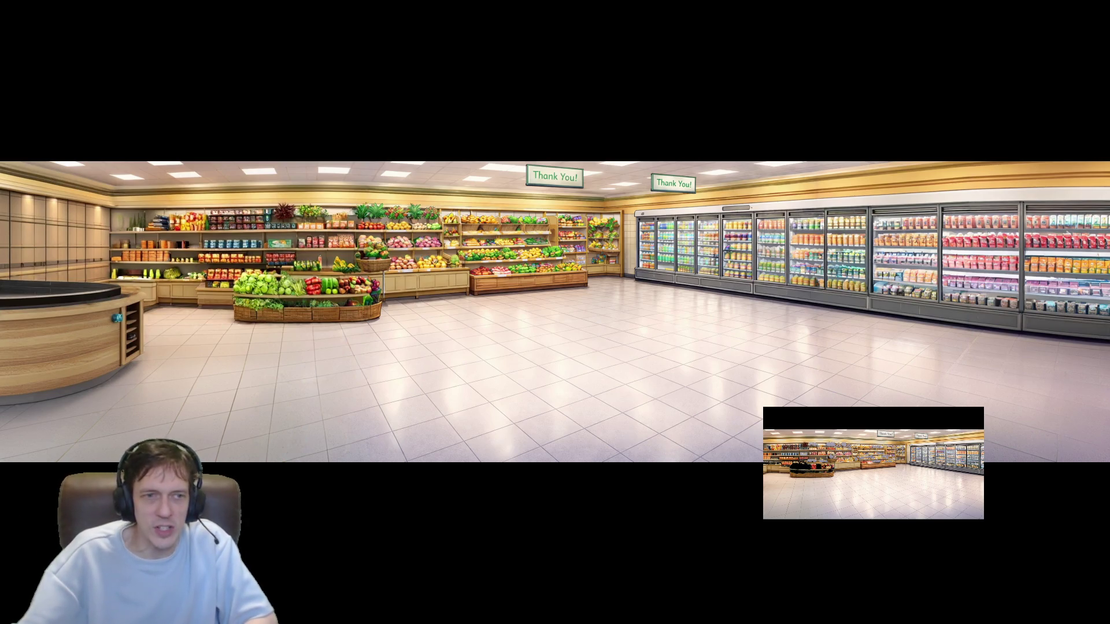
key(Left)
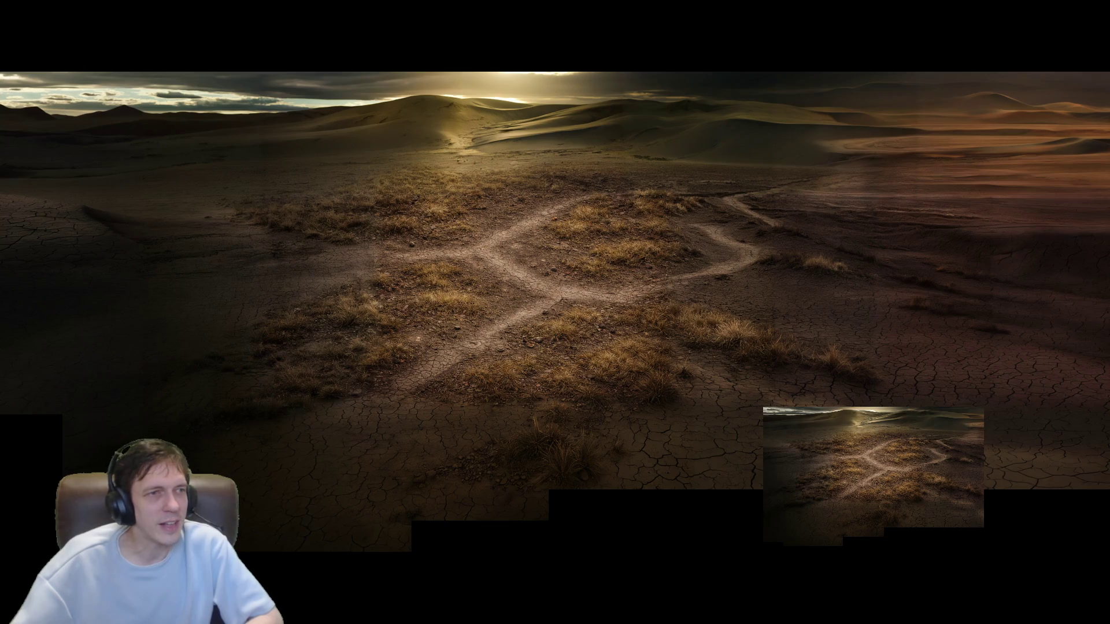
key(m)
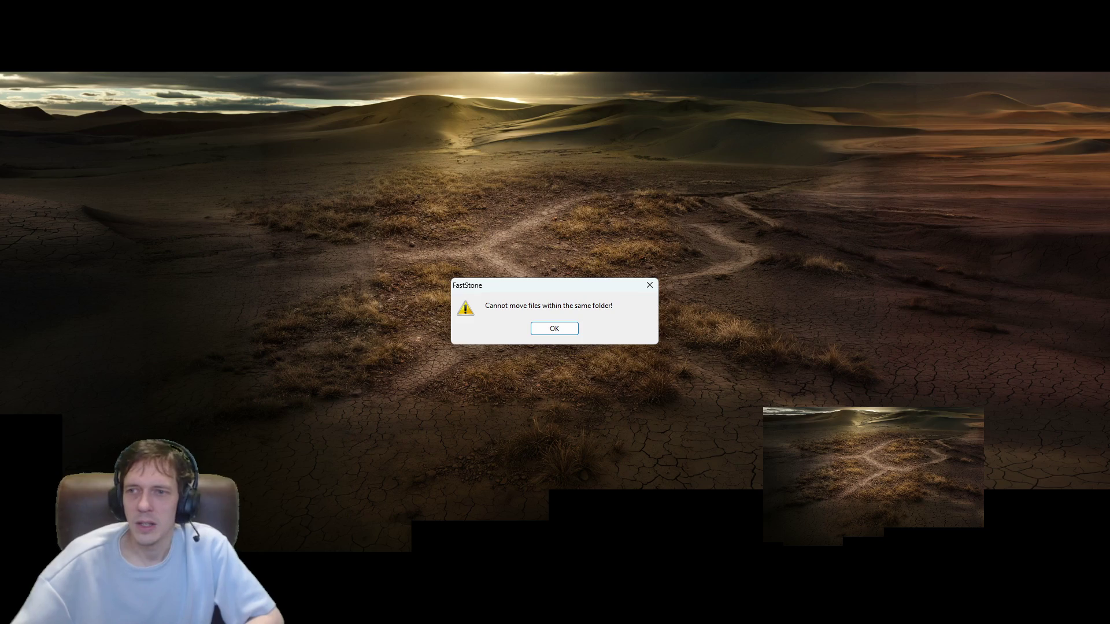
click(553, 329)
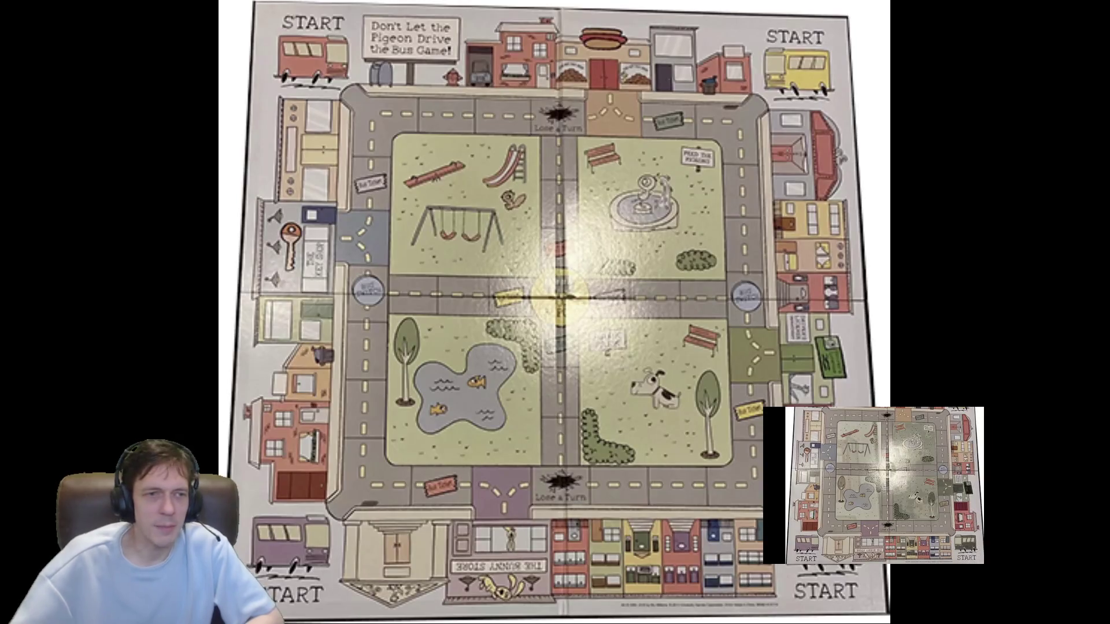
key(Right)
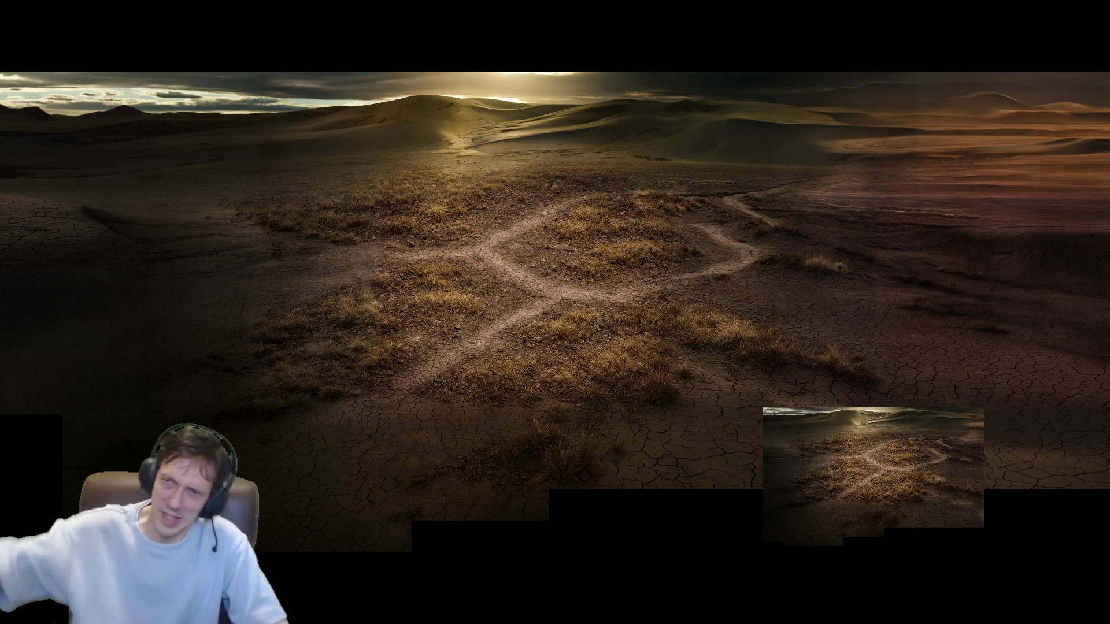
click(471, 243)
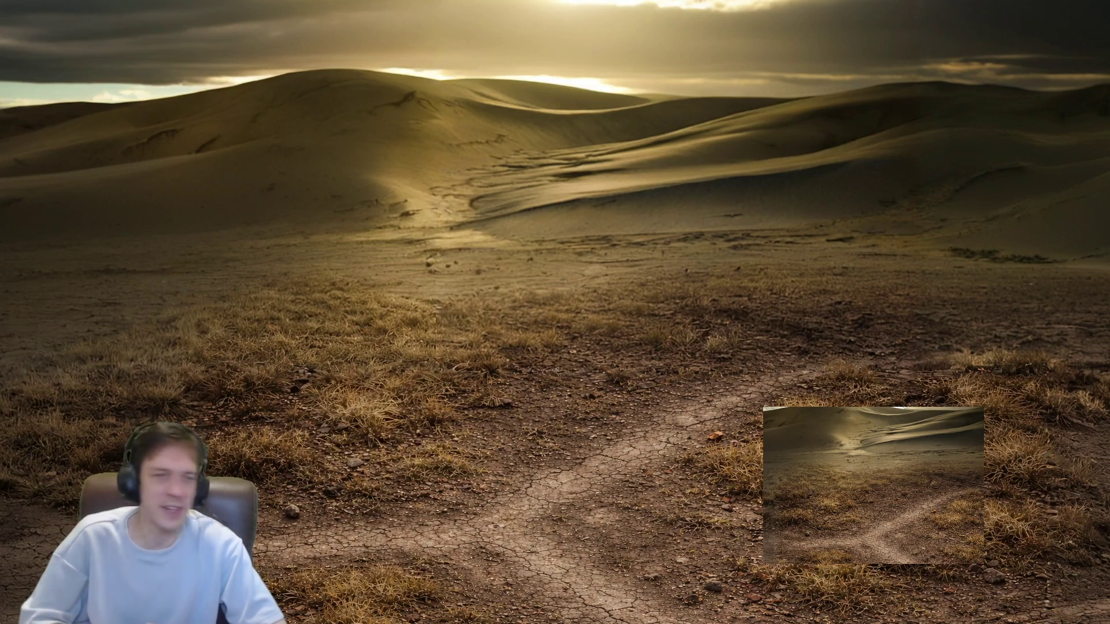
key(Right)
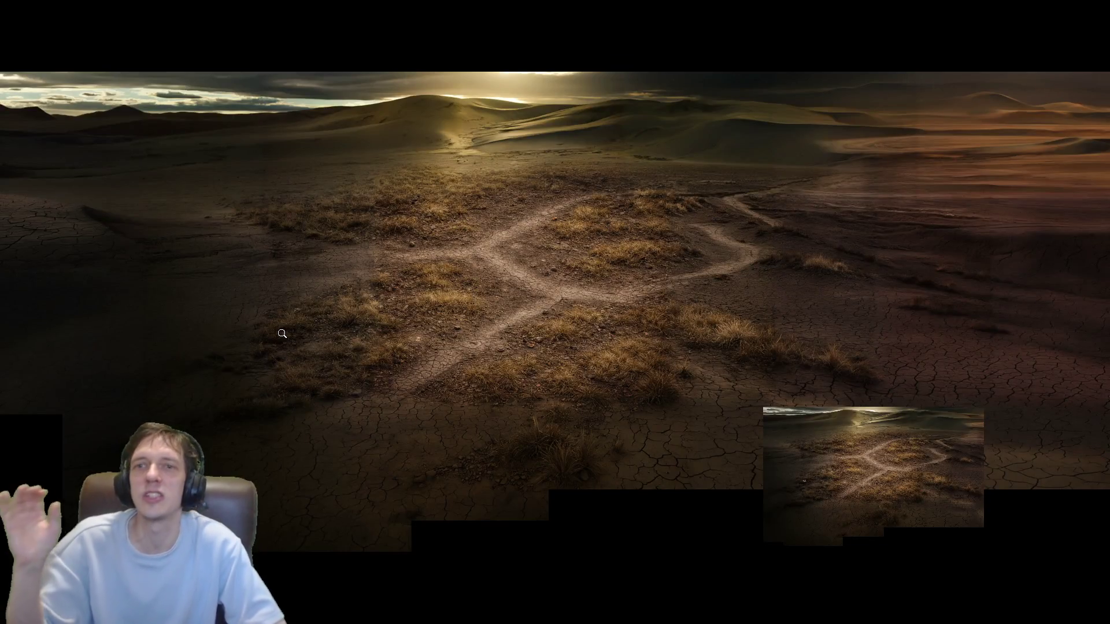
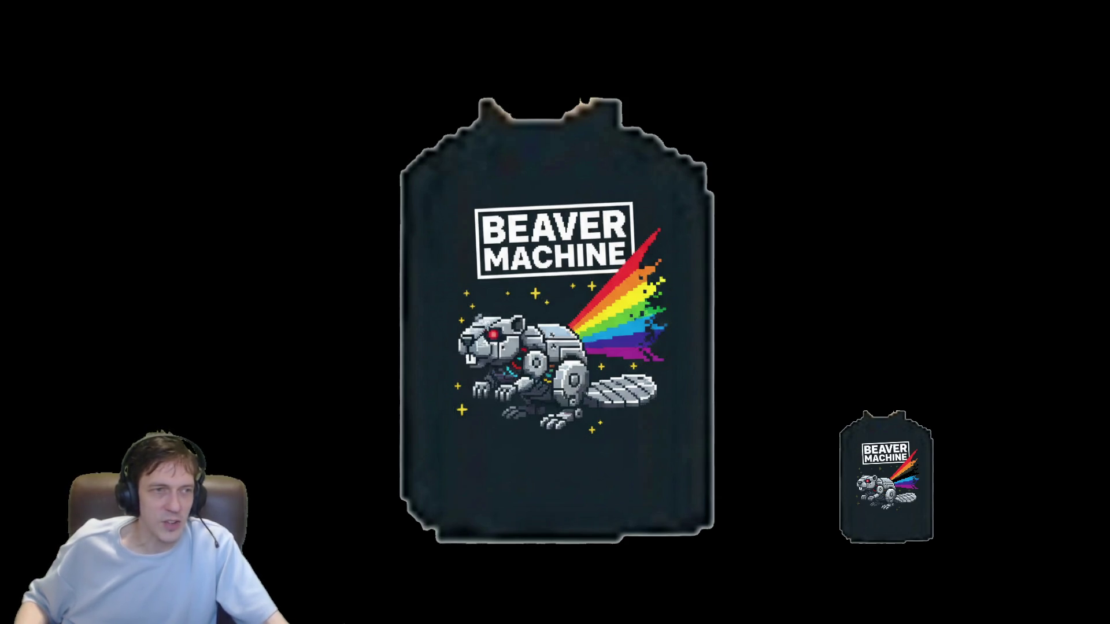
- Leave the image viewer for the RVC WebUI Model Inference page at localhost:7897
key(Right)
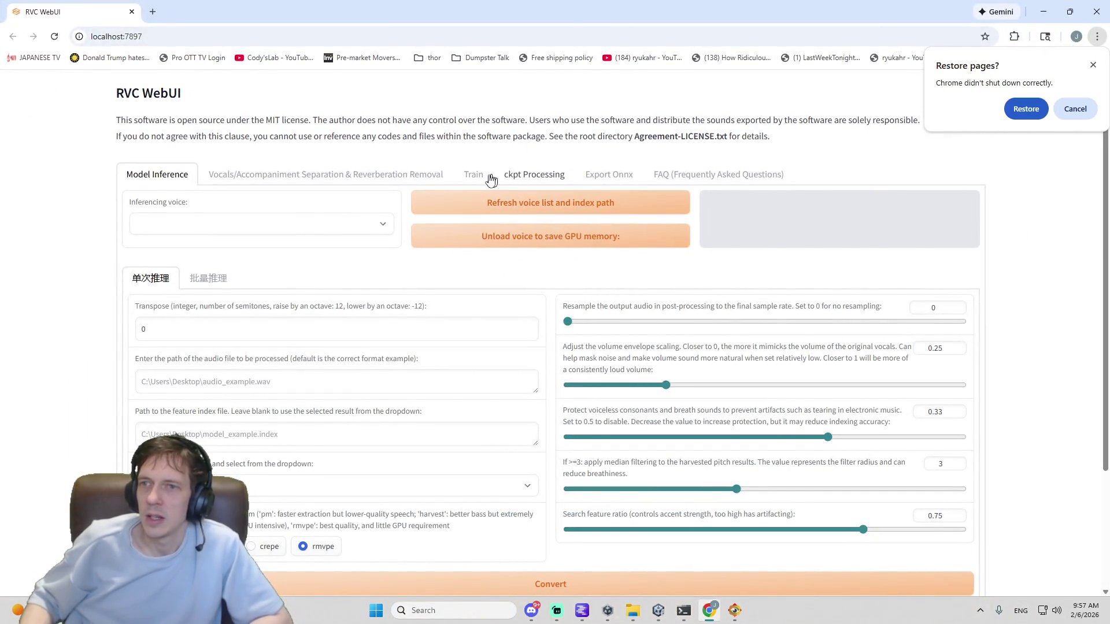
- Show the Train tab's Step 1 settings: experiment mi-test, 40k, pitch guidance true, v2
click(473, 174)
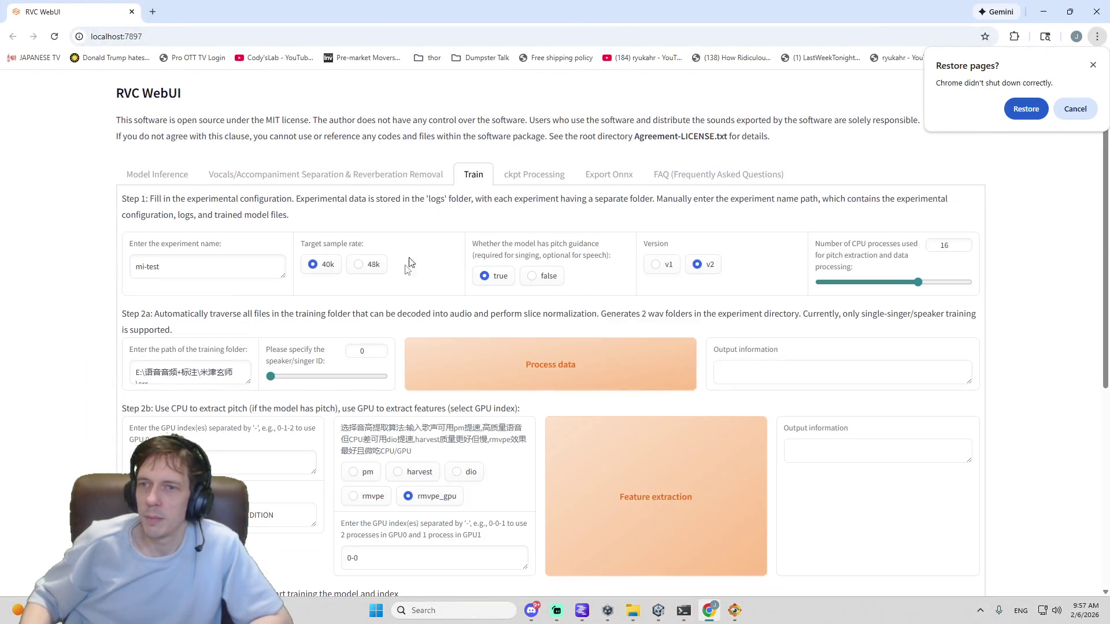
scroll(405, 342, down, 2)
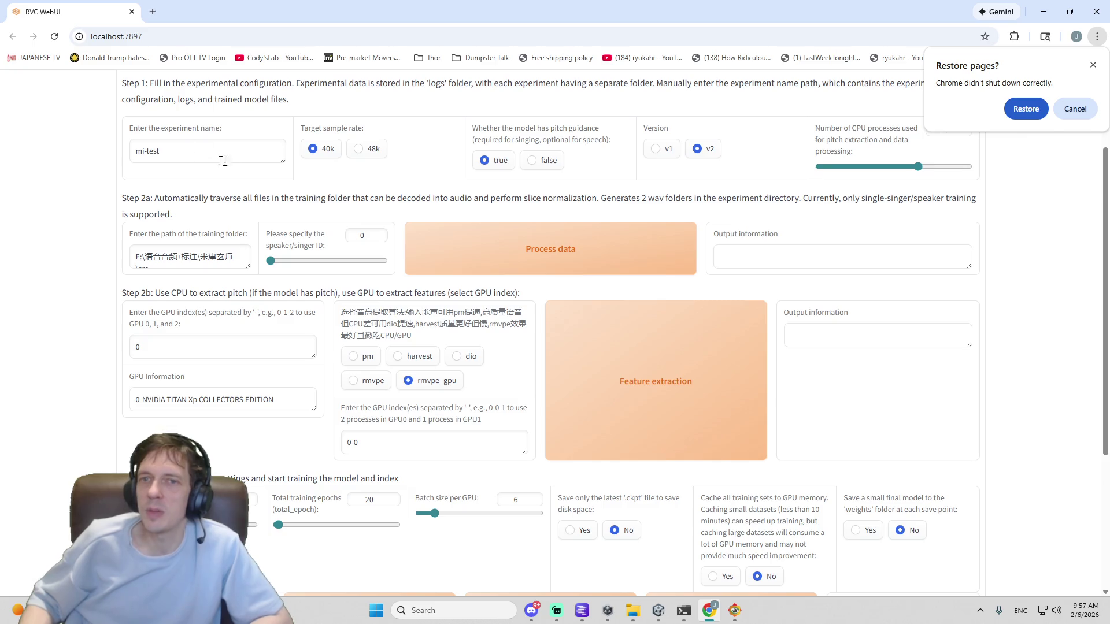